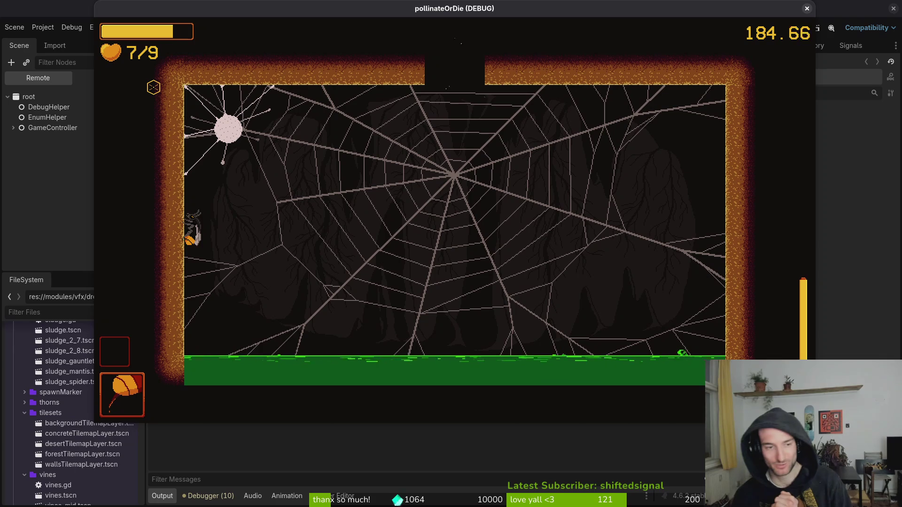
Fly the bee right and up out the web's top opening, then close the game.
{"action": "key", "text": "d"}
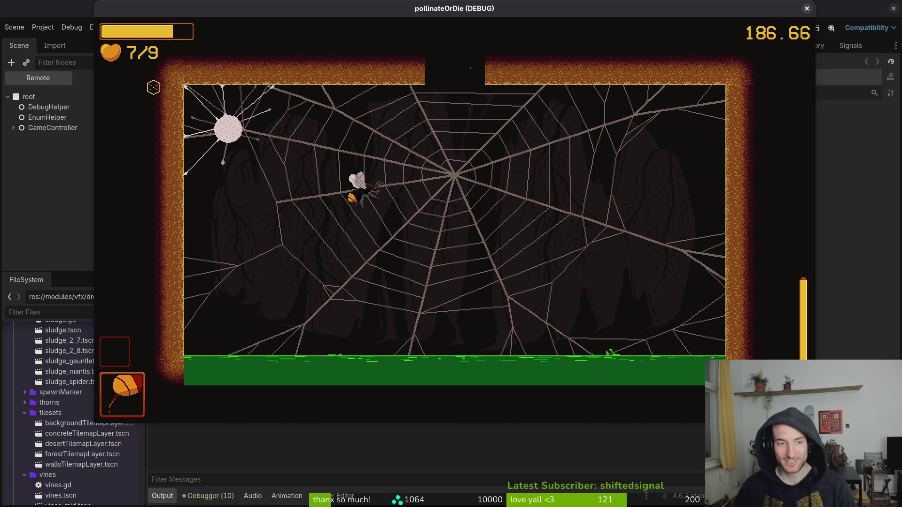
{"action": "key", "text": "w"}
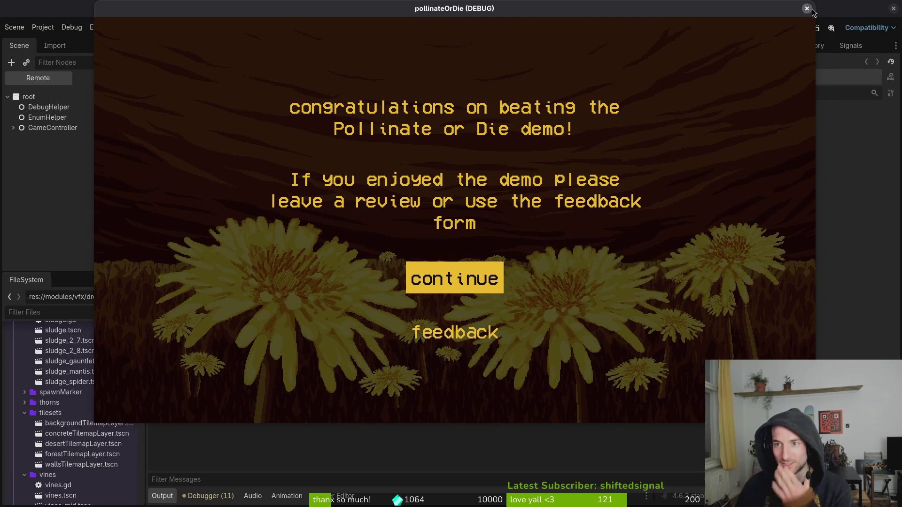
{"action": "left_click", "coordinate": [807, 9]}
Back in Aseprite, save mantis.aseprite and select the dark red palette swatch for the claws.
{"action": "key", "text": "alt+Tab"}
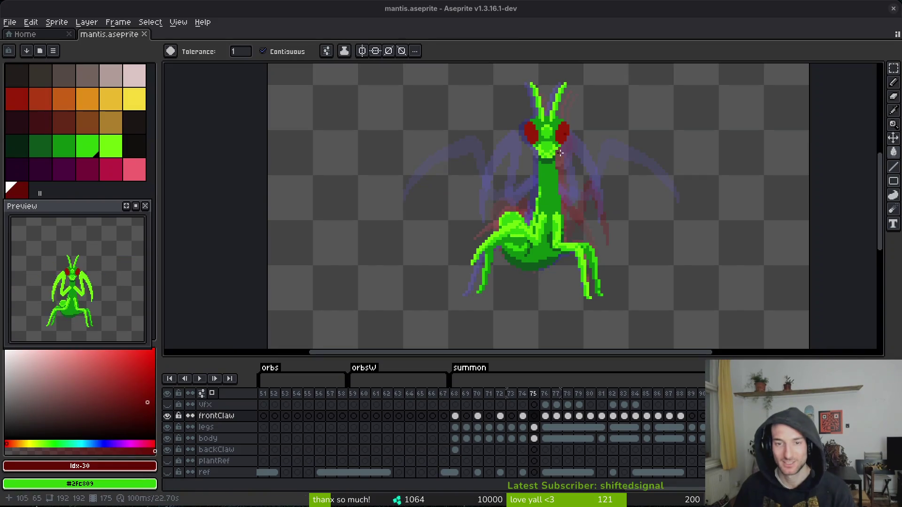
{"action": "scroll", "coordinate": [660, 236], "scroll_direction": "right", "scroll_amount": 1}
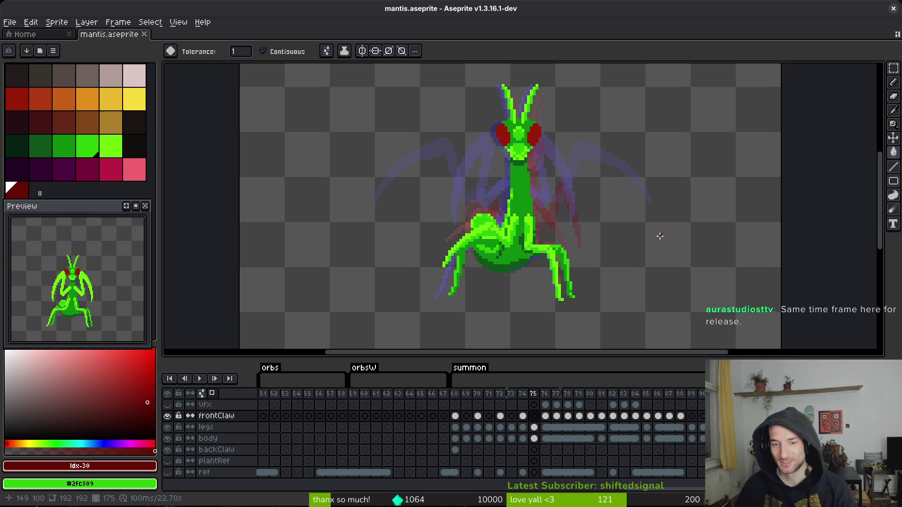
{"action": "key", "text": "ctrl+s"}
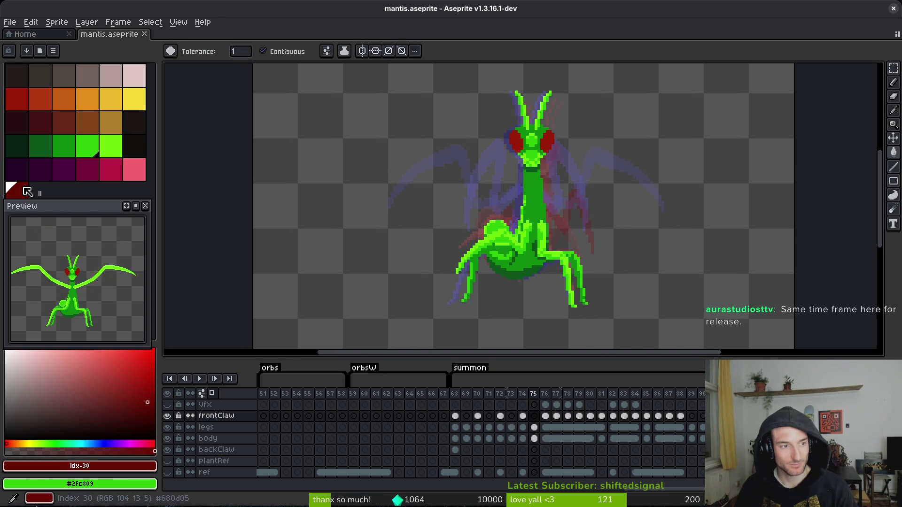
{"action": "left_click", "coordinate": [17, 98]}
Compare summon frames 74 and 75 before drawing, ending on frame 75 with the Pencil.
{"action": "key", "text": "f"}
{"action": "left_click_drag", "start_coordinate": [581, 207], "coordinate": [584, 211]}
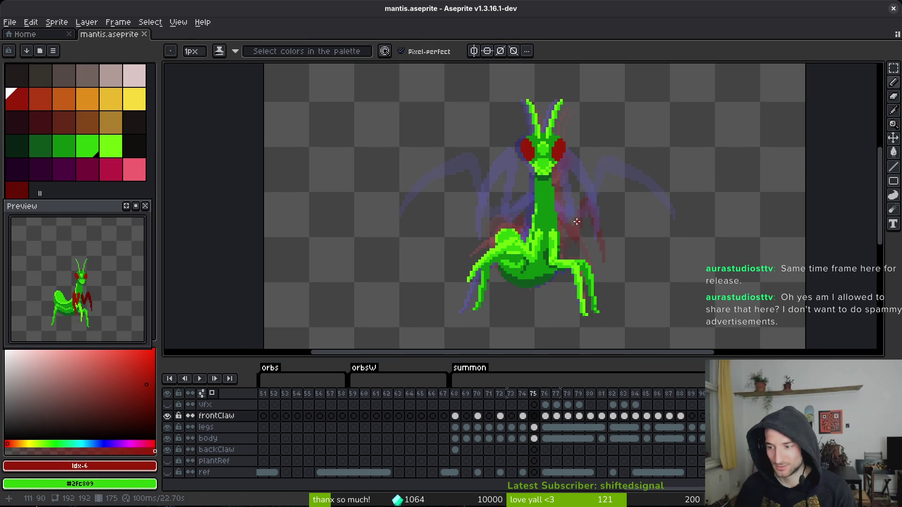
{"action": "key", "text": "i"}
{"action": "key", "text": "Left"}
{"action": "key", "text": "Right"}
{"action": "key", "text": "Left"}
{"action": "key", "text": "Right"}
{"action": "key", "text": "Left"}
{"action": "key", "text": "Right"}
{"action": "key", "text": "Left"}
{"action": "key", "text": "Right"}
{"action": "key", "text": "b"}
{"action": "scroll", "coordinate": [551, 225], "scroll_direction": "up", "scroll_amount": 4}
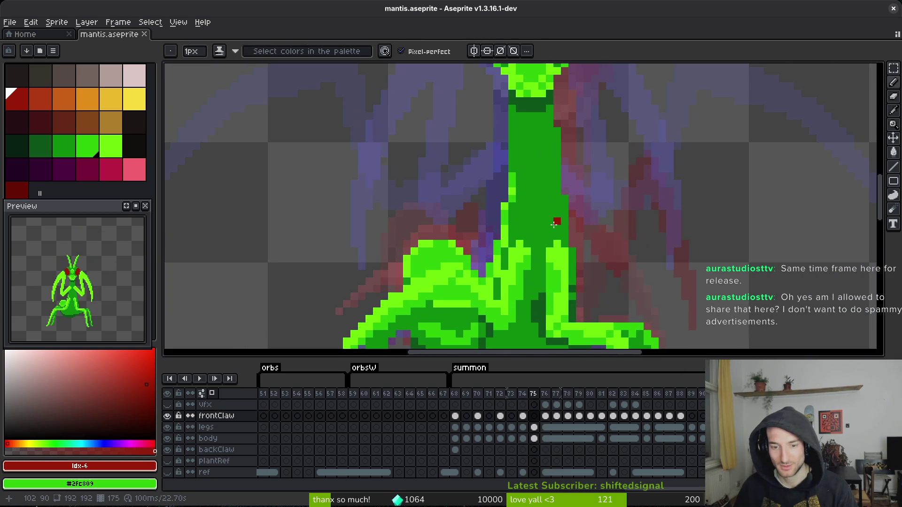
Toggle the body layer's visibility and check frame 76 against frame 75.
{"action": "left_click", "coordinate": [170, 441]}
{"action": "left_click", "coordinate": [171, 441]}
{"action": "left_click", "coordinate": [170, 441]}
{"action": "left_click", "coordinate": [170, 441]}
{"action": "left_click", "coordinate": [170, 441]}
{"action": "left_click", "coordinate": [170, 441]}
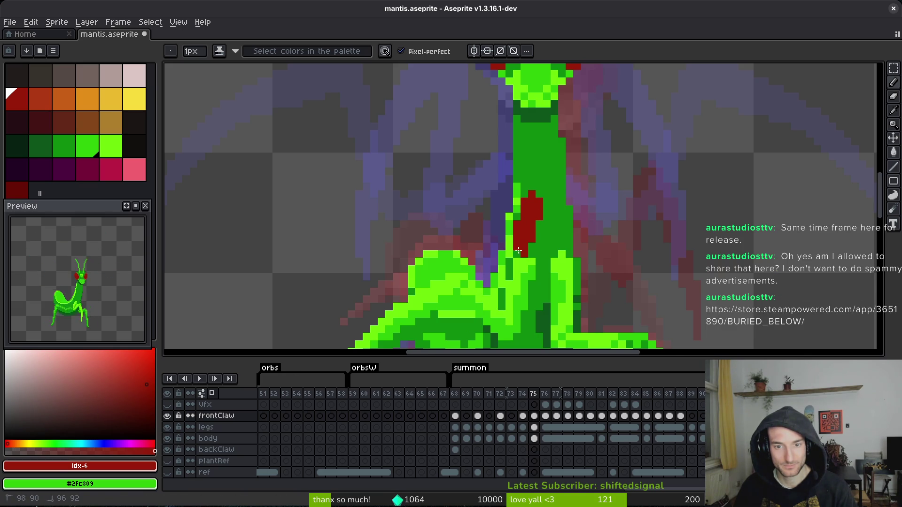
{"action": "scroll", "coordinate": [519, 250], "scroll_direction": "down", "scroll_amount": 5}
{"action": "scroll", "coordinate": [530, 221], "scroll_direction": "up", "scroll_amount": 5}
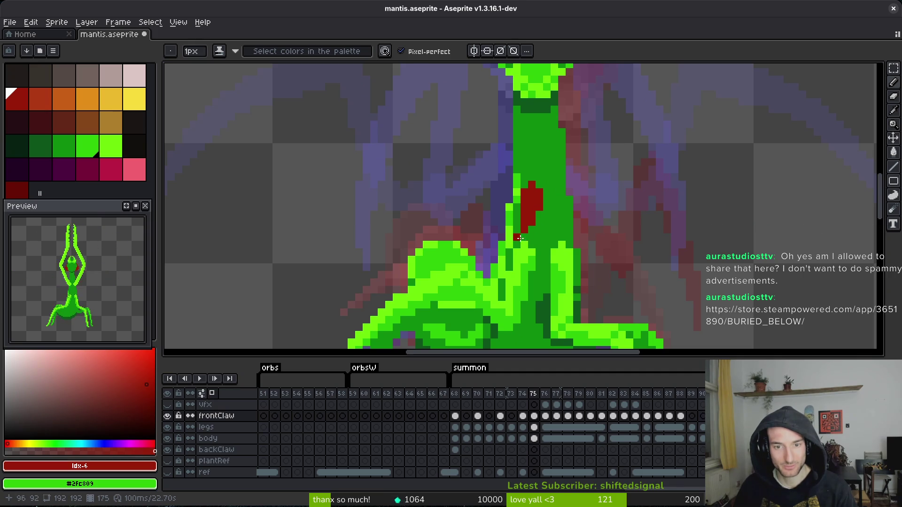
{"action": "scroll", "coordinate": [524, 233], "scroll_direction": "down", "scroll_amount": 3}
{"action": "key", "text": "Right"}
{"action": "key", "text": "Left"}
{"action": "key", "text": "Right"}
{"action": "key", "text": "Left"}
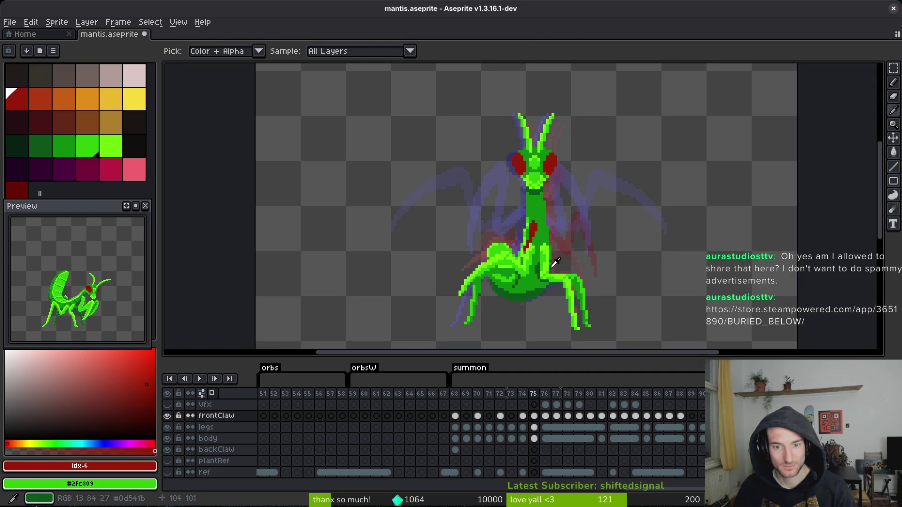
Draw the dark red front claw reaching up-left from the mantis's neck on frame 75.
{"action": "key", "text": "e"}
{"action": "scroll", "coordinate": [554, 232], "scroll_direction": "up", "scroll_amount": 3}
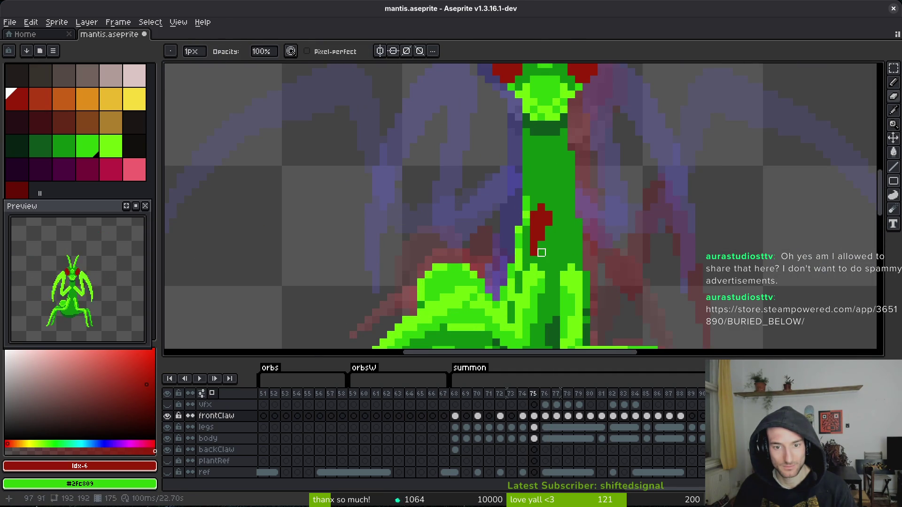
{"action": "key", "text": "b"}
{"action": "mouse_move", "coordinate": [541, 234]}
{"action": "left_mouse_down"}
{"action": "mouse_move", "coordinate": [519, 263]}
{"action": "mouse_move", "coordinate": [527, 244]}
{"action": "left_mouse_up"}
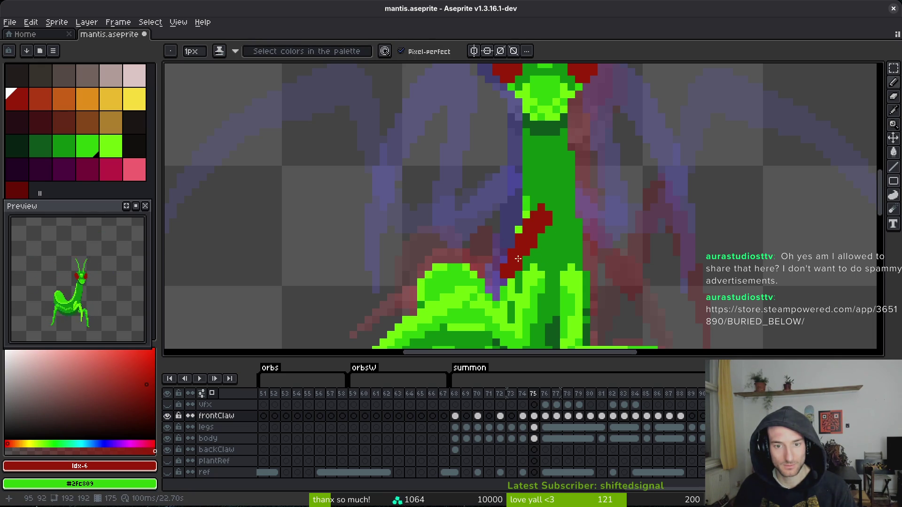
{"action": "left_click_drag", "start_coordinate": [498, 271], "coordinate": [449, 179]}
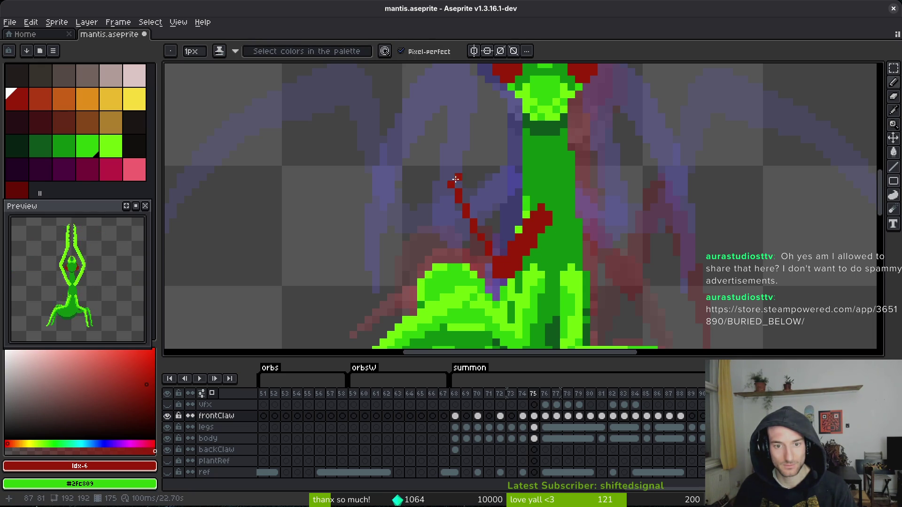
{"action": "scroll", "coordinate": [477, 219], "scroll_direction": "down", "scroll_amount": 2}
{"action": "left_click", "coordinate": [505, 225]}
{"action": "left_click_drag", "start_coordinate": [502, 261], "coordinate": [485, 209]}
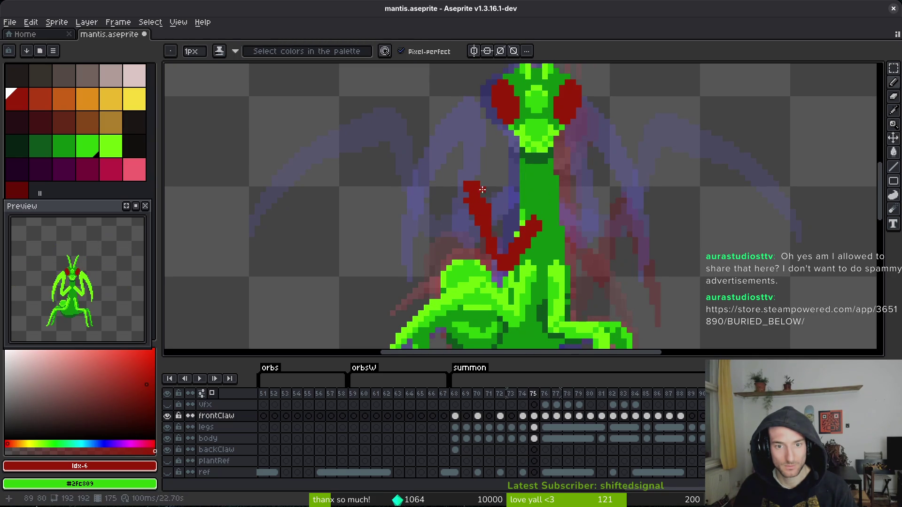
{"action": "key", "text": "ctrl+z"}
{"action": "left_click_drag", "start_coordinate": [484, 194], "coordinate": [479, 193]}
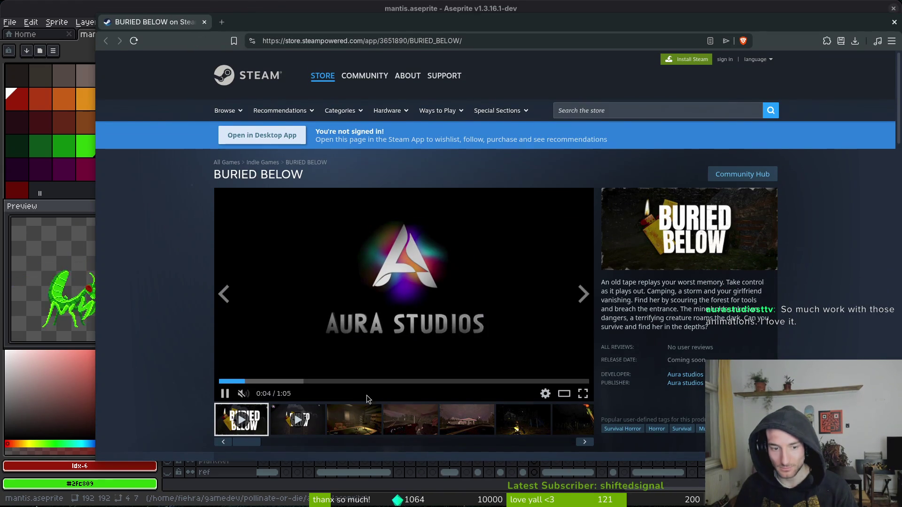
Browse the Buried Below screenshots, including the car interior, gas station, hut-and-torch and green-lamp shots.
{"action": "left_click", "coordinate": [374, 425]}
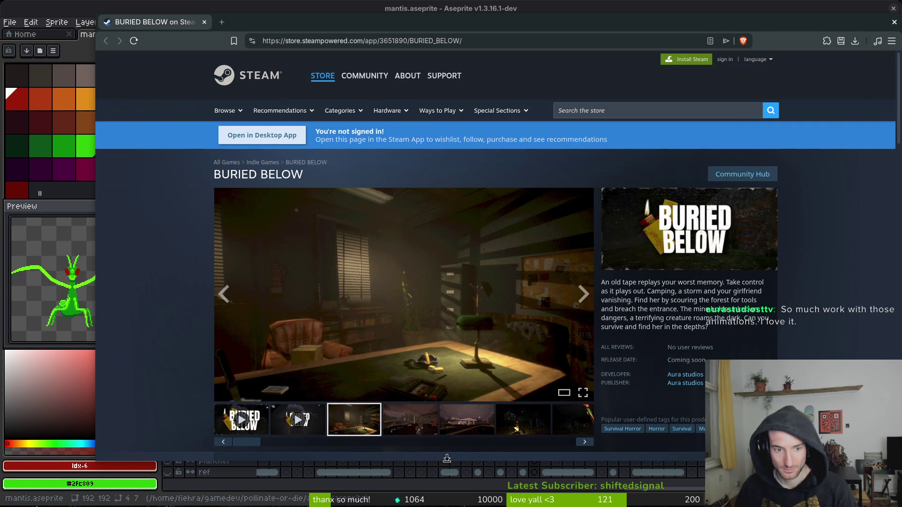
{"action": "left_click", "coordinate": [408, 431]}
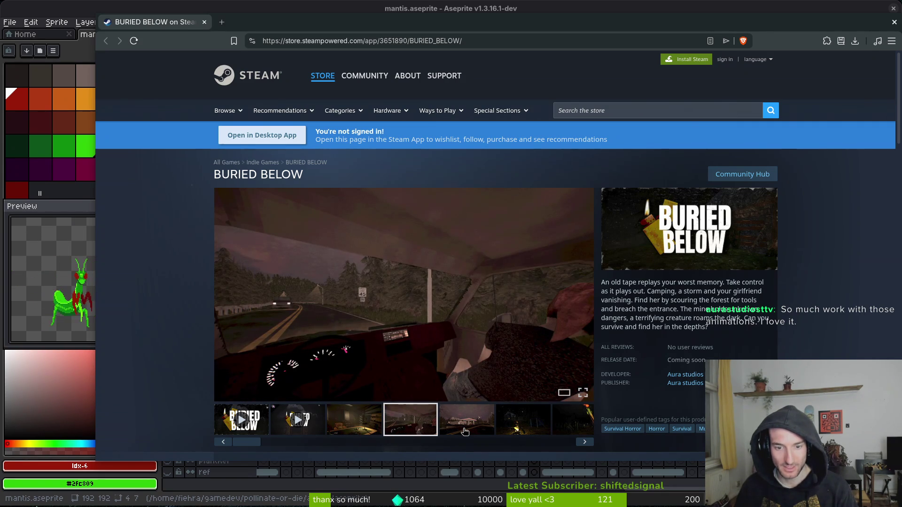
{"action": "left_click", "coordinate": [460, 428]}
{"action": "left_click", "coordinate": [522, 421]}
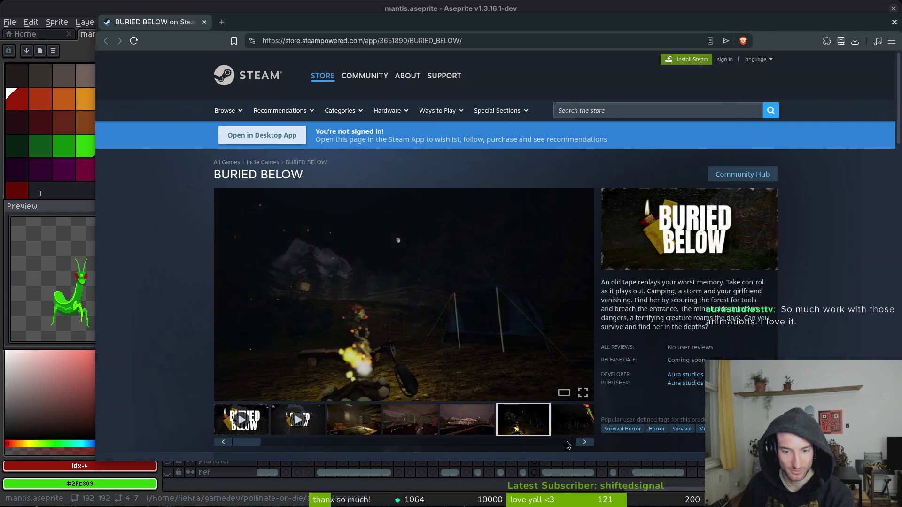
{"action": "left_click", "coordinate": [578, 445]}
{"action": "left_click", "coordinate": [341, 419]}
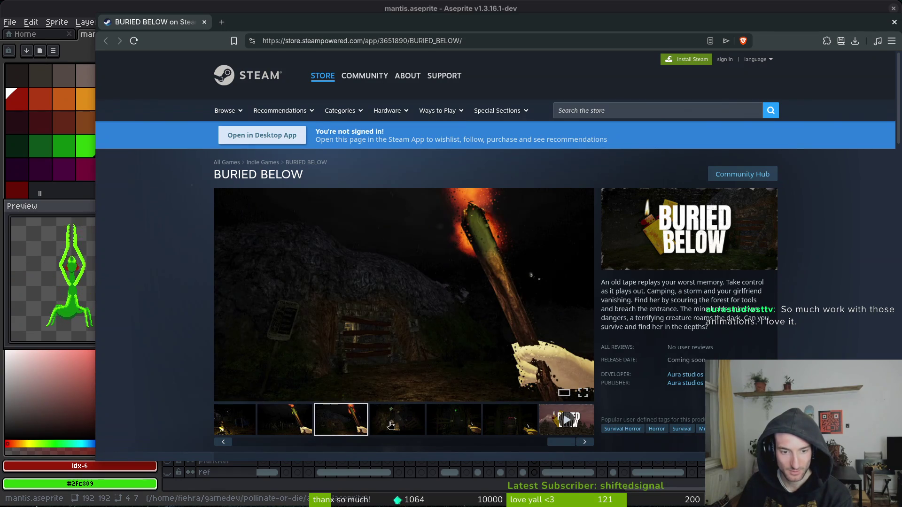
{"action": "left_click", "coordinate": [395, 426]}
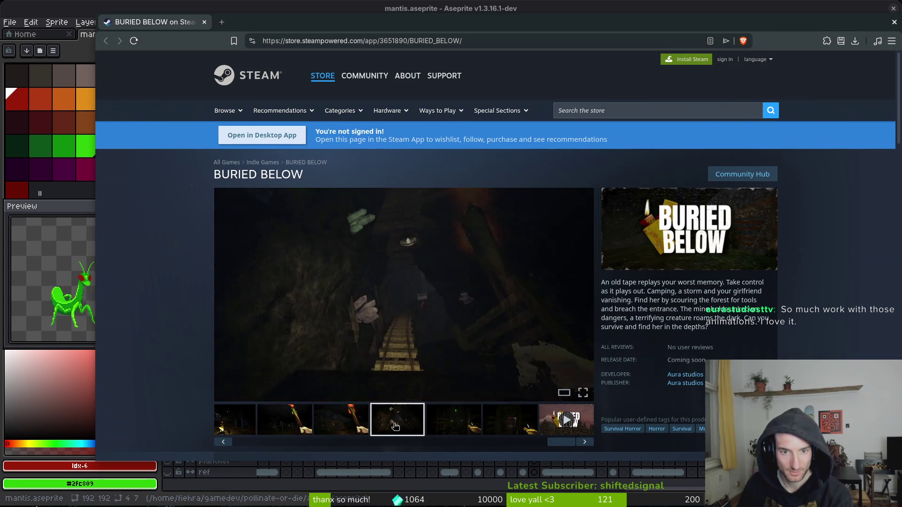
{"action": "left_click", "coordinate": [455, 423]}
{"action": "left_click", "coordinate": [500, 423]}
Expand and read the full credits list, briefly highlighting the girlfriend role.
{"action": "scroll", "coordinate": [427, 335], "scroll_direction": "down", "scroll_amount": 10}
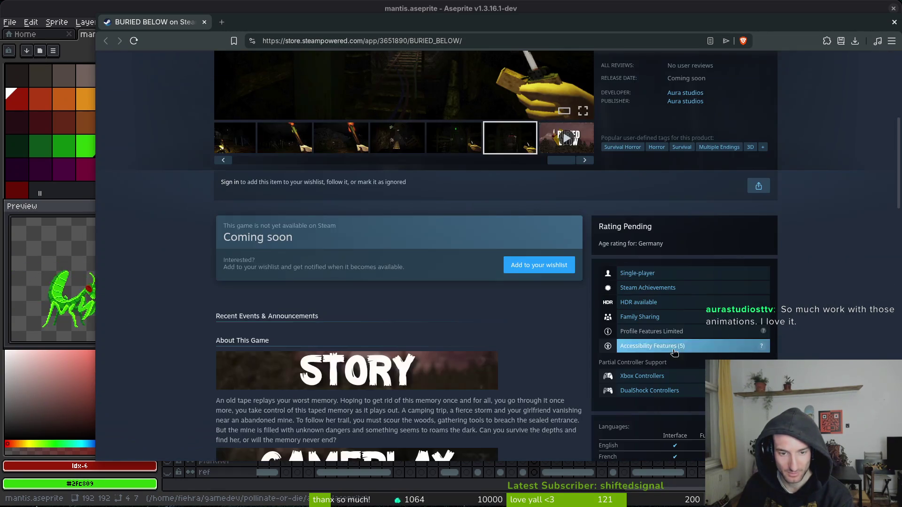
{"action": "scroll", "coordinate": [426, 334], "scroll_direction": "down", "scroll_amount": 3}
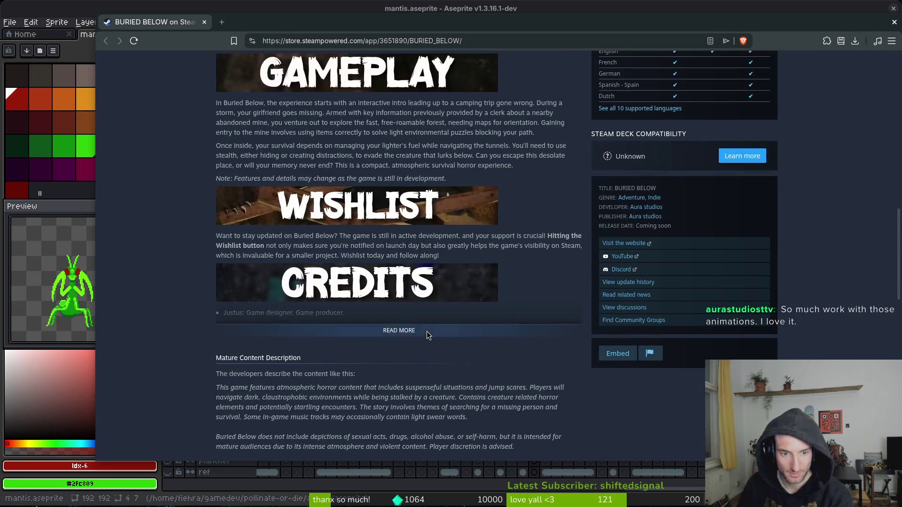
{"action": "left_click", "coordinate": [427, 332]}
{"action": "scroll", "coordinate": [488, 340], "scroll_direction": "down", "scroll_amount": 2}
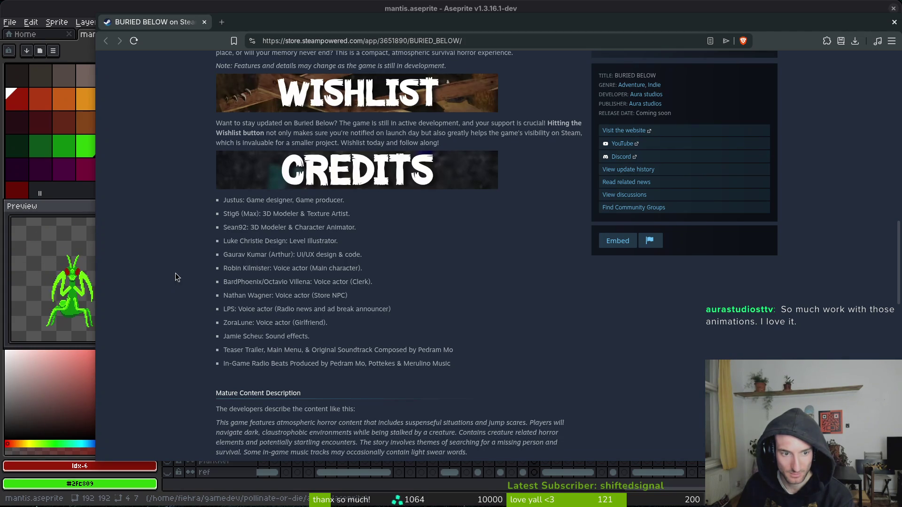
{"action": "scroll", "coordinate": [176, 277], "scroll_direction": "up", "scroll_amount": 2}
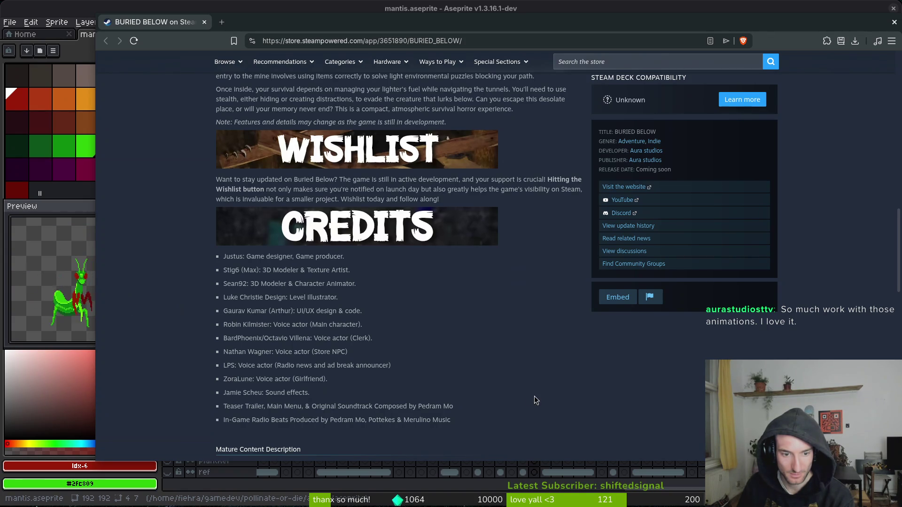
{"action": "scroll", "coordinate": [536, 397], "scroll_direction": "down", "scroll_amount": 2}
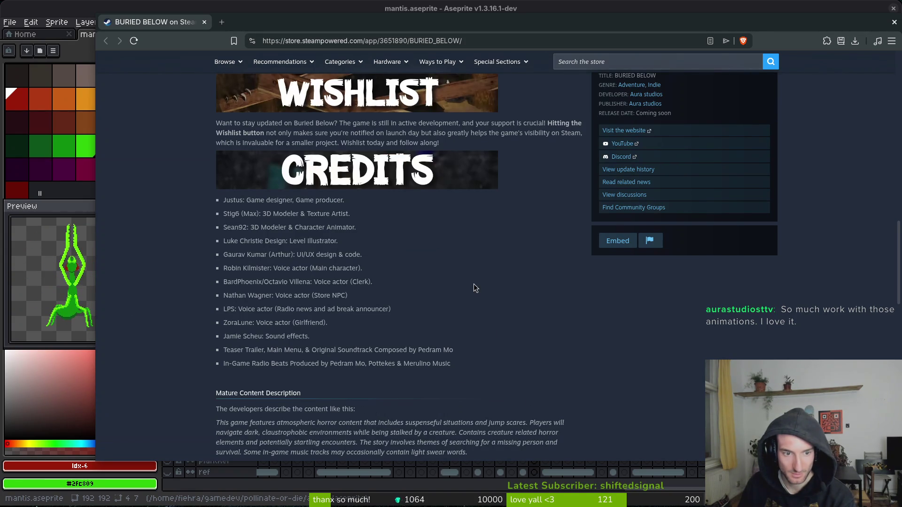
{"action": "left_click_drag", "start_coordinate": [292, 323], "coordinate": [325, 322]}
{"action": "left_click", "coordinate": [344, 321]}
Expand the full system requirements notes, then scroll back up the page.
{"action": "scroll", "coordinate": [344, 321], "scroll_direction": "down", "scroll_amount": 5}
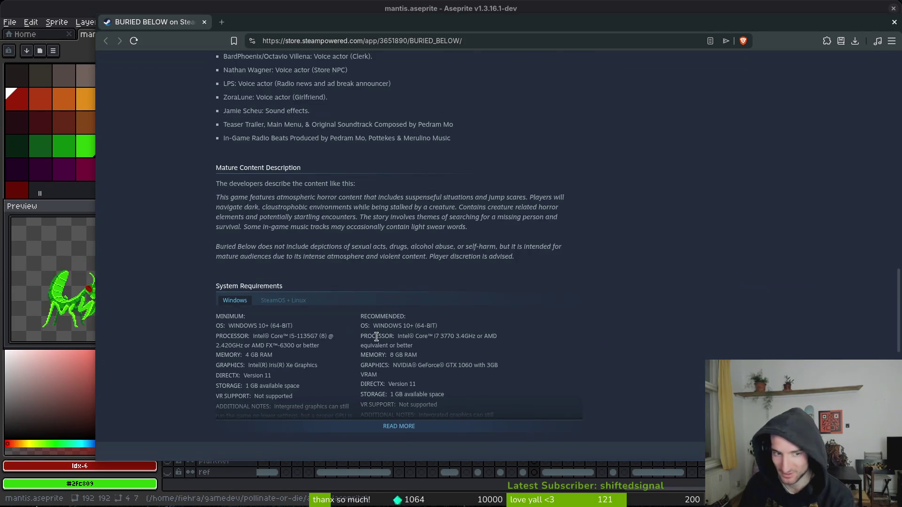
{"action": "scroll", "coordinate": [447, 286], "scroll_direction": "down", "scroll_amount": 3}
{"action": "left_click", "coordinate": [489, 310]}
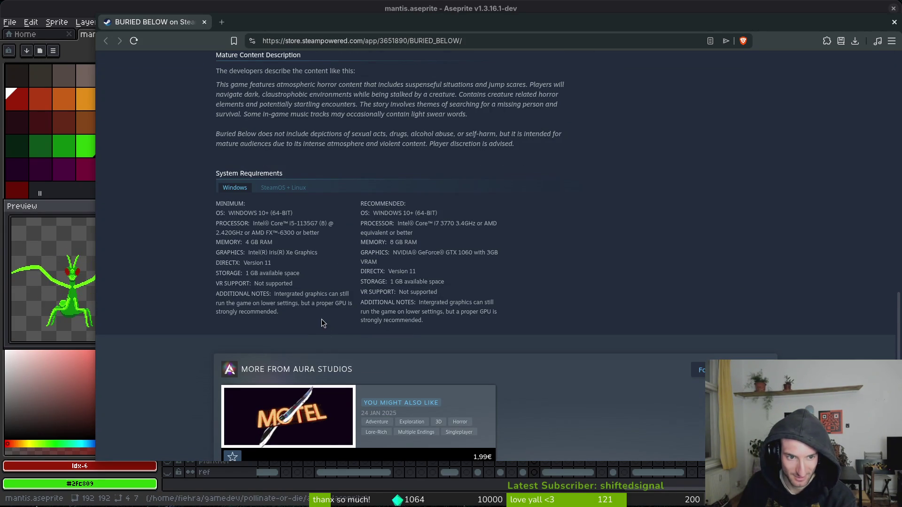
{"action": "scroll", "coordinate": [314, 321], "scroll_direction": "down", "scroll_amount": 6}
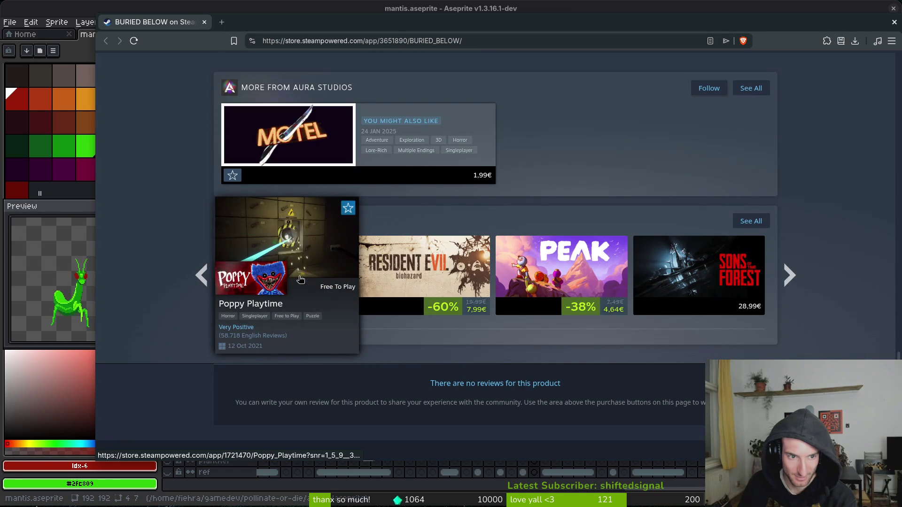
{"action": "scroll", "coordinate": [301, 280], "scroll_direction": "up", "scroll_amount": 20}
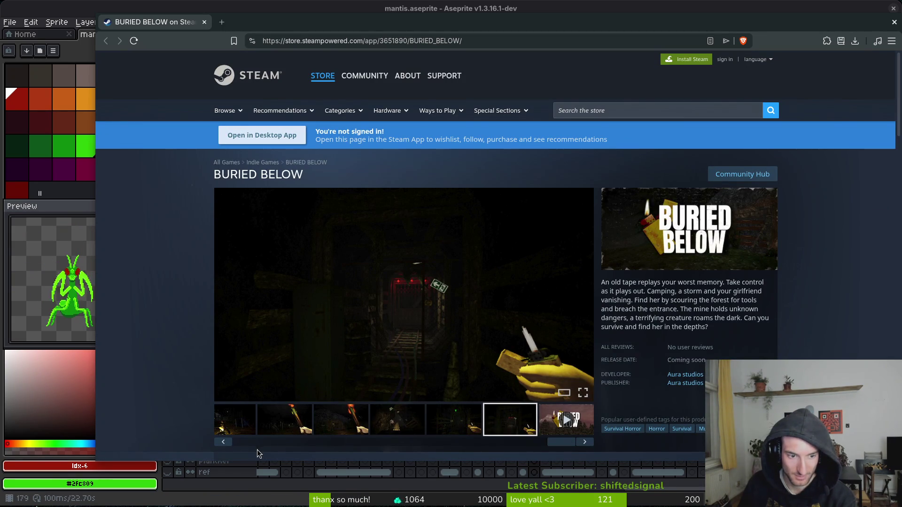
Play the first trailer and skip ahead, then switch to the second trailer and seek through it.
{"action": "left_click_drag", "start_coordinate": [562, 442], "coordinate": [213, 440]}
{"action": "left_click", "coordinate": [254, 423]}
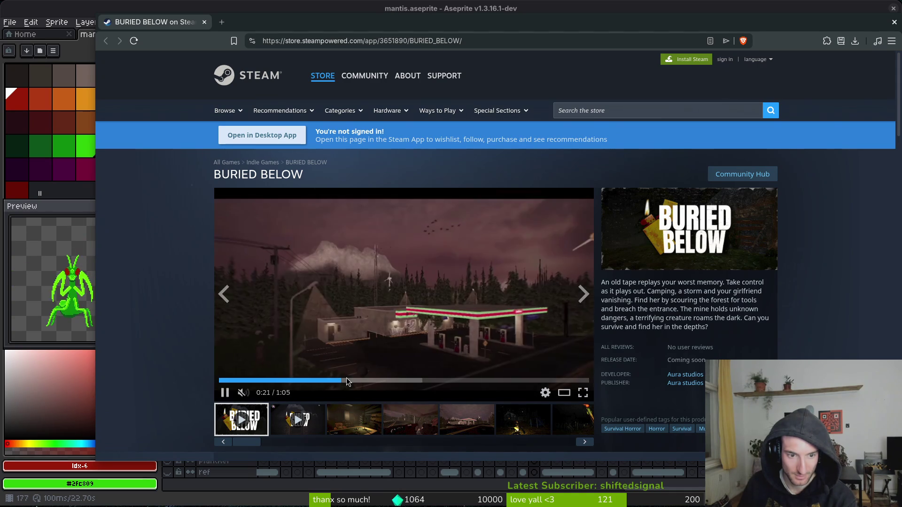
{"action": "left_click", "coordinate": [349, 381]}
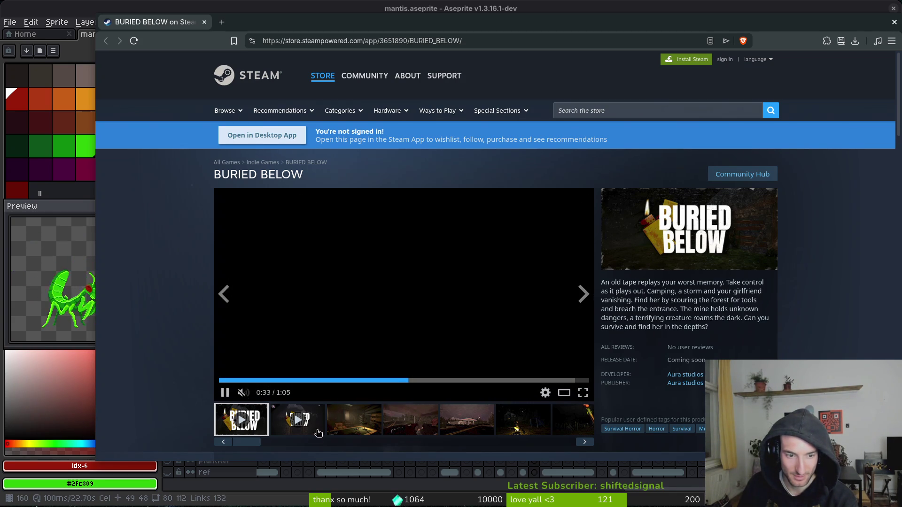
{"action": "left_click", "coordinate": [350, 407]}
{"action": "left_click", "coordinate": [288, 380]}
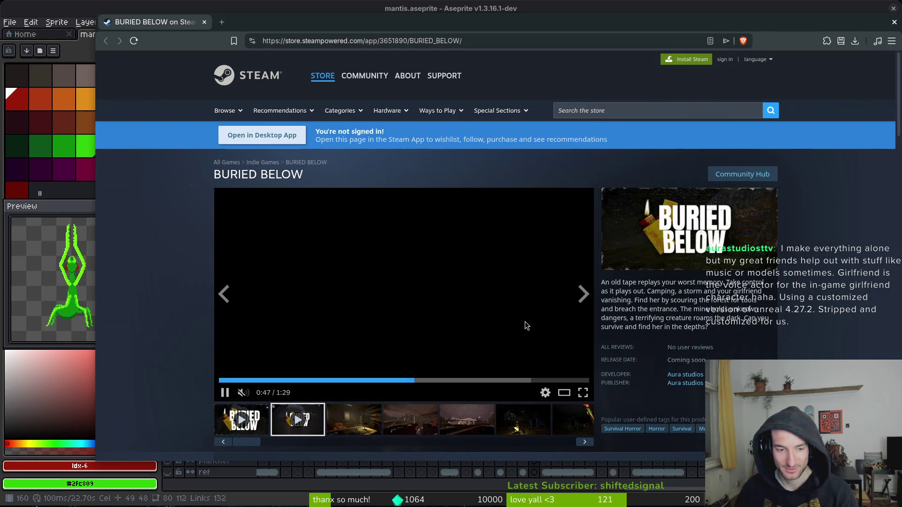
{"action": "left_click", "coordinate": [461, 380]}
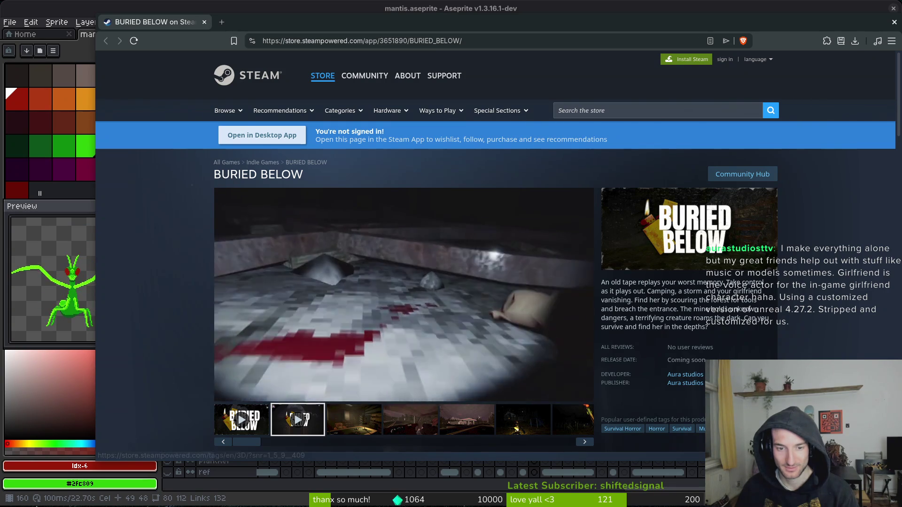
Scroll the Buried Below store page and close its tab.
{"action": "scroll", "coordinate": [719, 373], "scroll_direction": "down", "scroll_amount": 1}
{"action": "scroll", "coordinate": [632, 368], "scroll_direction": "down", "scroll_amount": 6}
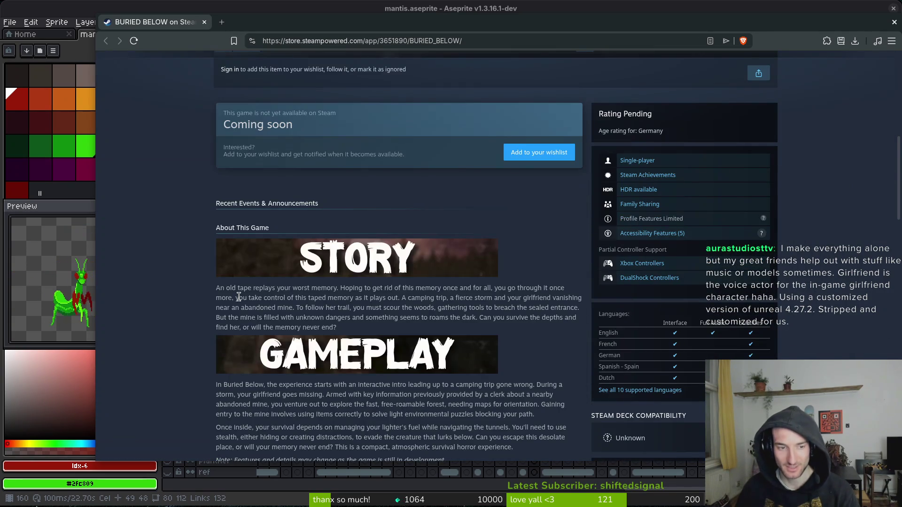
{"action": "scroll", "coordinate": [239, 296], "scroll_direction": "up", "scroll_amount": 5}
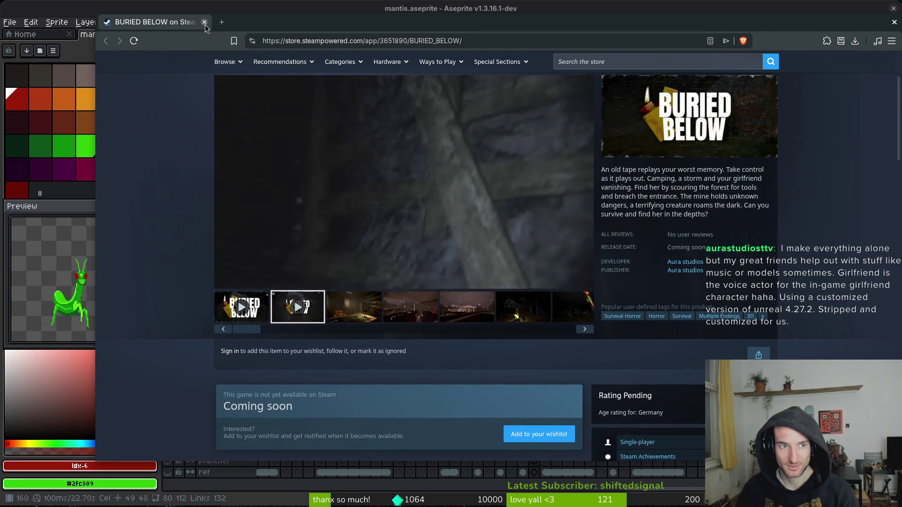
{"action": "left_click", "coordinate": [204, 23]}
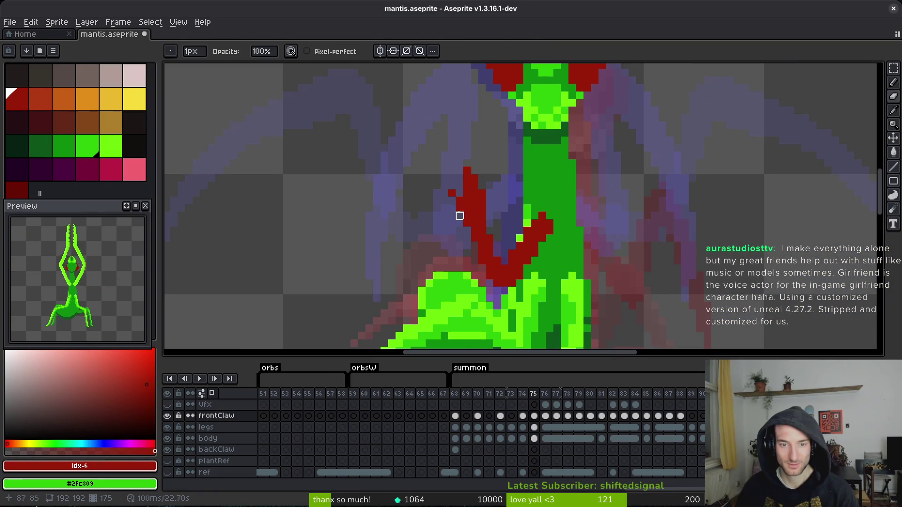
Undo the last red claw strokes and save mantis.aseprite.
{"action": "key", "text": "ctrl+z"}
{"action": "key", "text": "ctrl+z"}
{"action": "key", "text": "ctrl+s"}
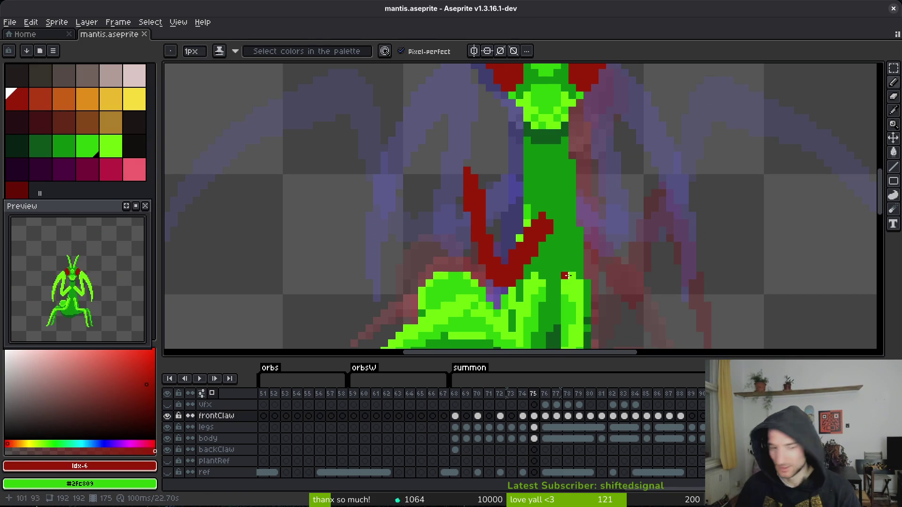
{"action": "scroll", "coordinate": [567, 280], "scroll_direction": "up", "scroll_amount": 2}
{"action": "key", "text": "ctrl+s"}
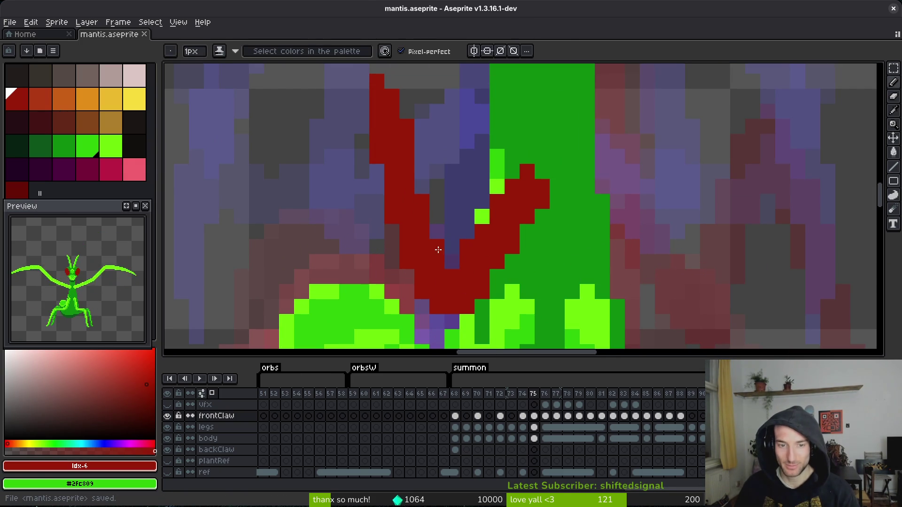
Compare frame 74 against frame 75, zooming in and out on the claw.
{"action": "key", "text": "comma"}
{"action": "scroll", "coordinate": [470, 197], "scroll_direction": "down", "scroll_amount": 7}
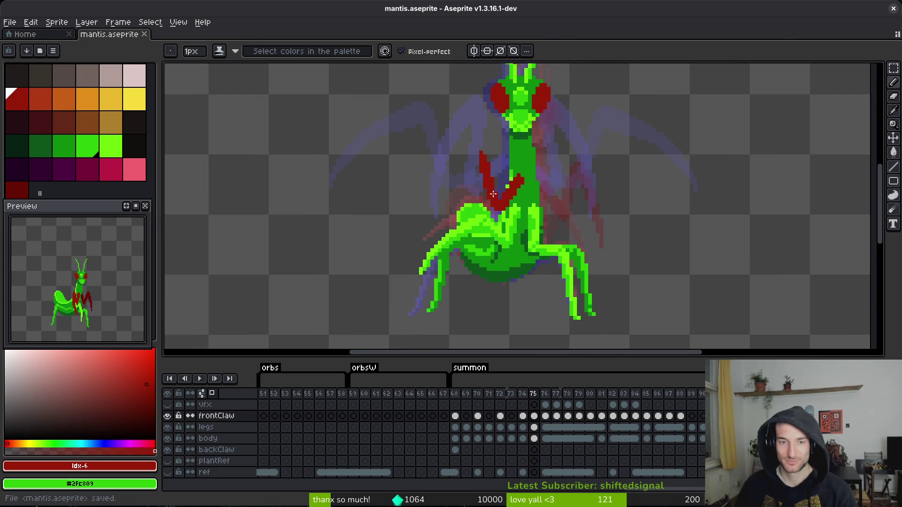
{"action": "key", "text": "alt"}
{"action": "key", "text": "period"}
{"action": "scroll", "coordinate": [489, 201], "scroll_direction": "up", "scroll_amount": 6}
{"action": "scroll", "coordinate": [460, 235], "scroll_direction": "down", "scroll_amount": 1}
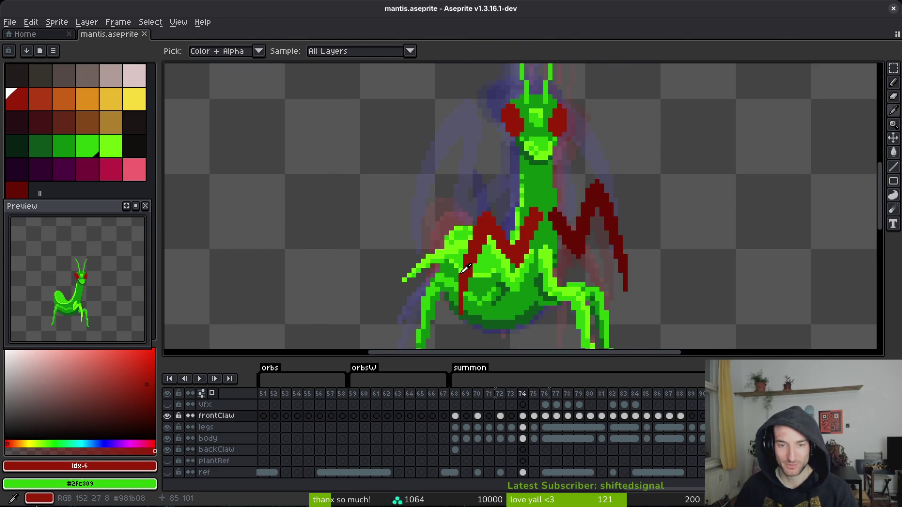
{"action": "scroll", "coordinate": [547, 225], "scroll_direction": "up", "scroll_amount": 3}
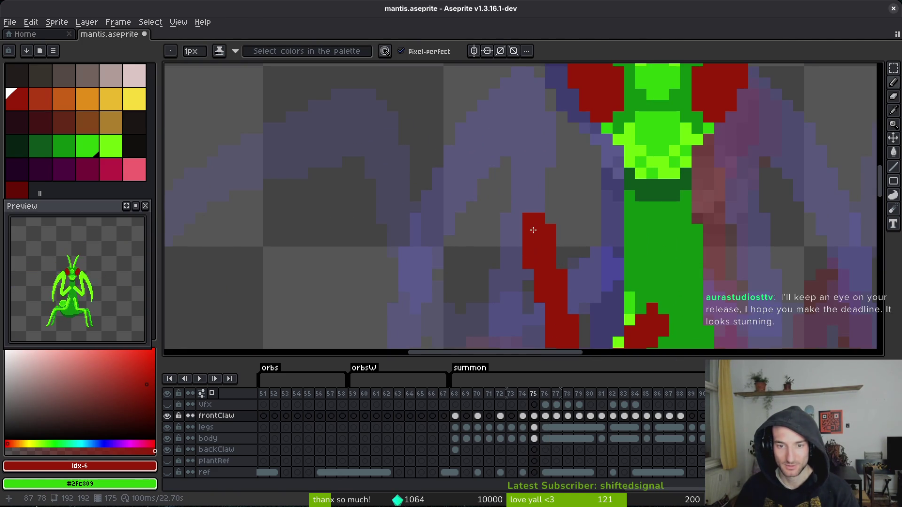
{"action": "scroll", "coordinate": [540, 240], "scroll_direction": "down", "scroll_amount": 3}
{"action": "scroll", "coordinate": [538, 200], "scroll_direction": "up", "scroll_amount": 1}
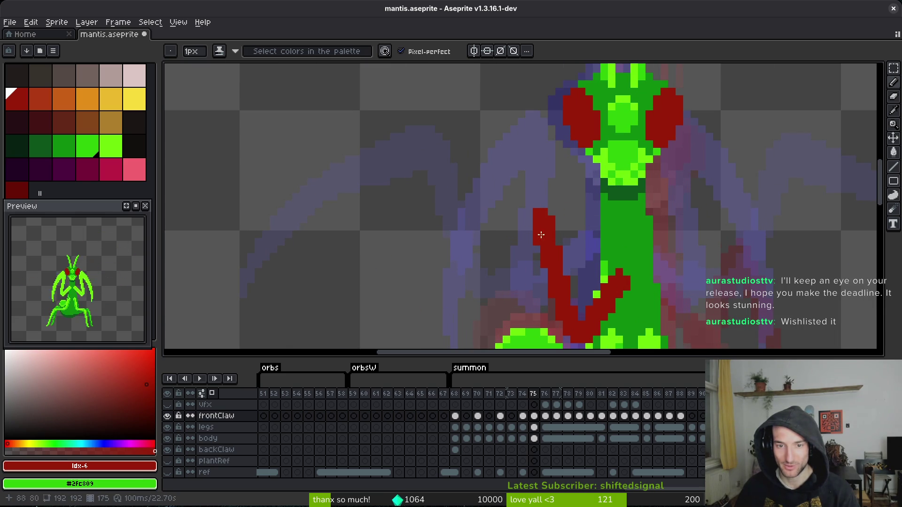
{"action": "scroll", "coordinate": [542, 215], "scroll_direction": "down", "scroll_amount": 2}
Check frame 76 and earlier summon frames 72–74, returning to frame 75 with the Pencil.
{"action": "key", "text": "i"}
{"action": "key", "text": "period"}
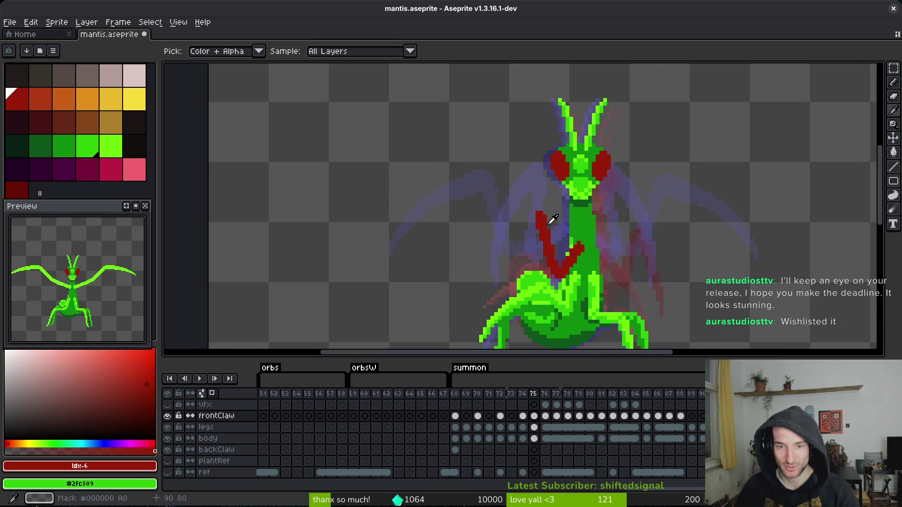
{"action": "key", "text": "comma"}
{"action": "key", "text": "b"}
{"action": "scroll", "coordinate": [539, 213], "scroll_direction": "up", "scroll_amount": 2}
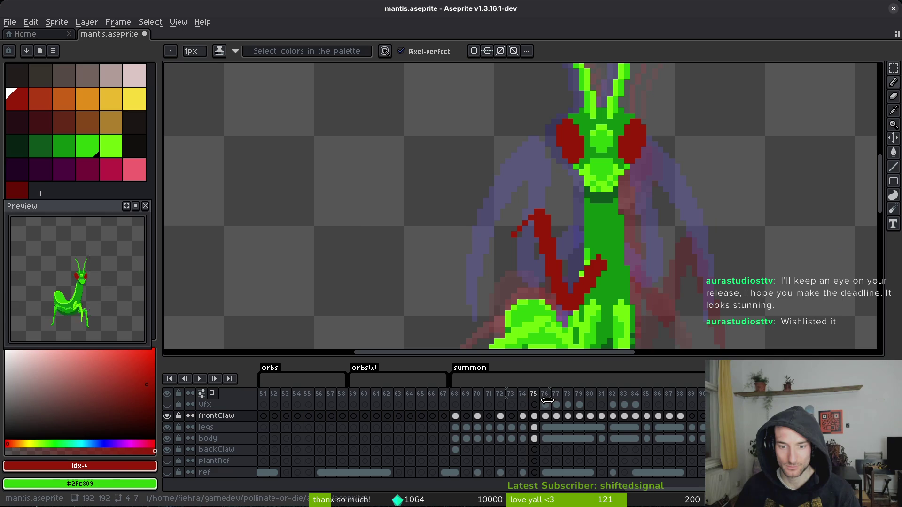
{"action": "left_click", "coordinate": [500, 394]}
{"action": "left_click", "coordinate": [522, 394]}
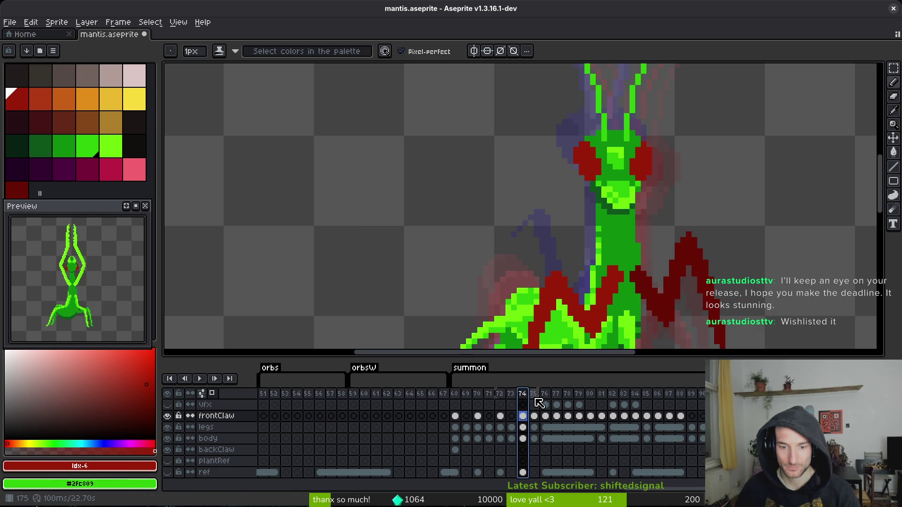
{"action": "key", "text": "."}
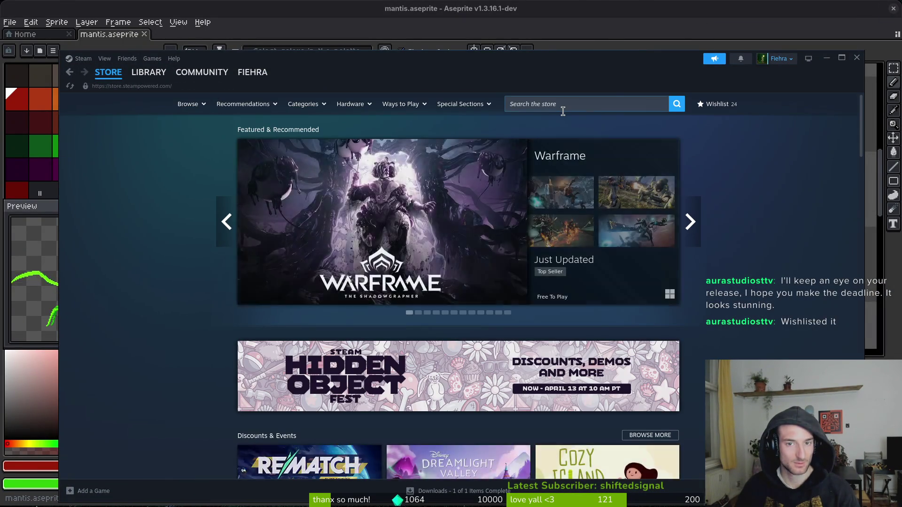
Search the Steam store for 'ed bel' and open the Buried Below page.
{"action": "left_click", "coordinate": [563, 108]}
{"action": "type", "text": "bur"}
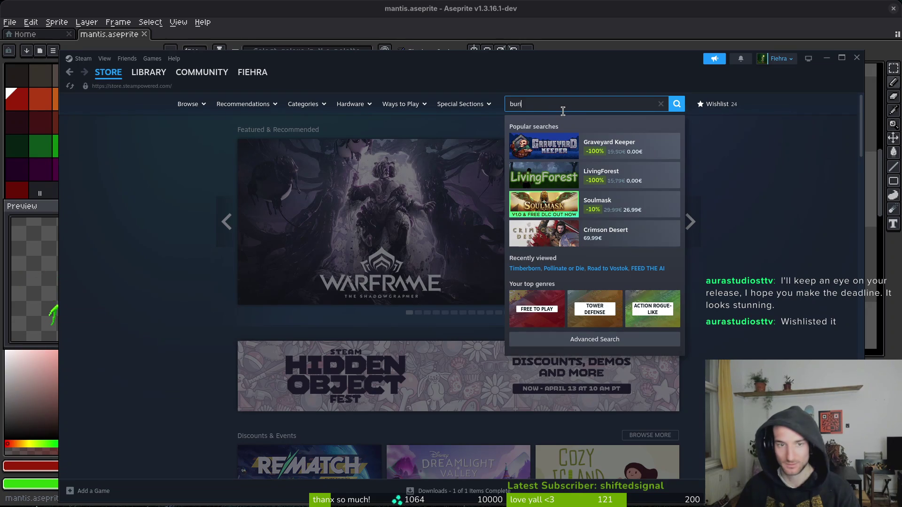
{"action": "type", "text": "ed bel"}
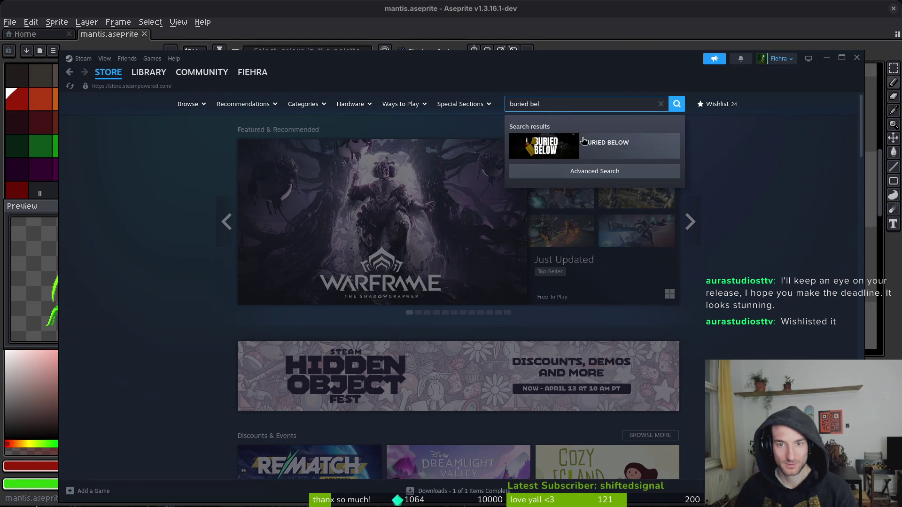
{"action": "left_click", "coordinate": [525, 141]}
Add Buried Below to the wishlist and close Steam.
{"action": "scroll", "coordinate": [577, 280], "scroll_direction": "down", "scroll_amount": 3}
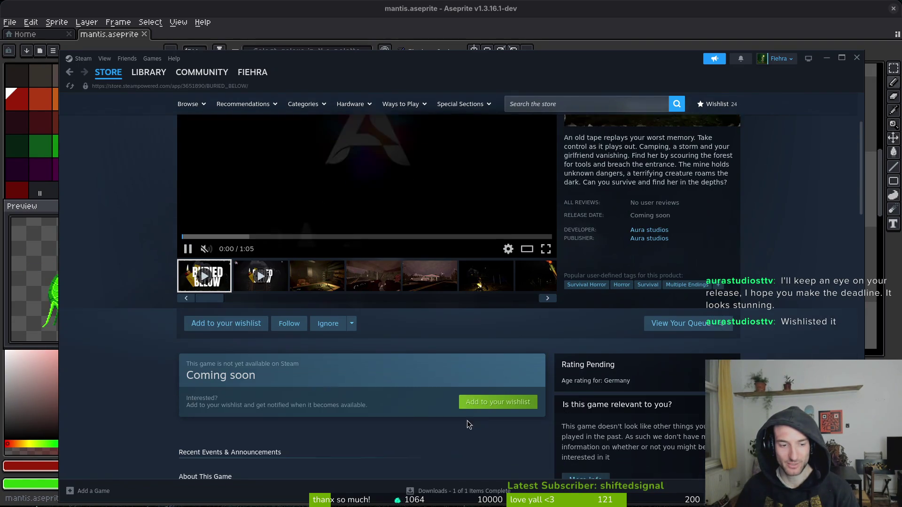
{"action": "left_click", "coordinate": [226, 320]}
{"action": "scroll", "coordinate": [332, 312], "scroll_direction": "up", "scroll_amount": 3}
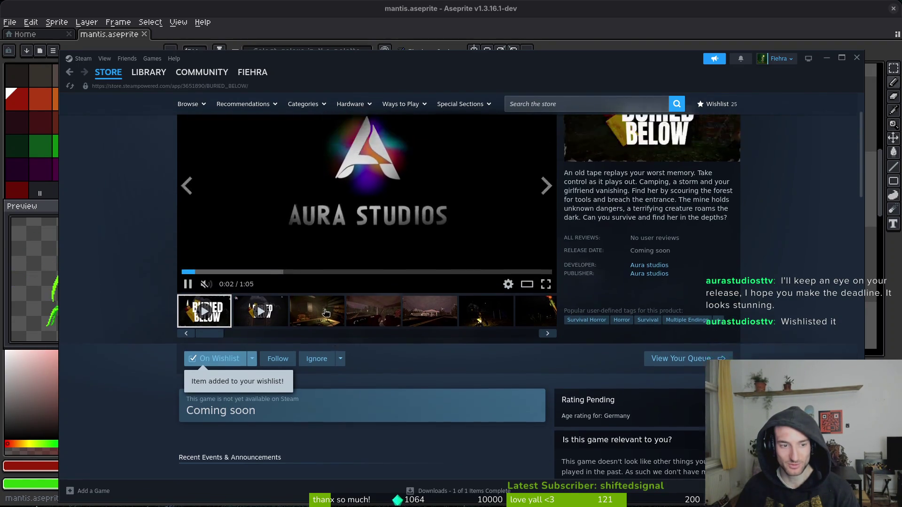
{"action": "left_click", "coordinate": [857, 58]}
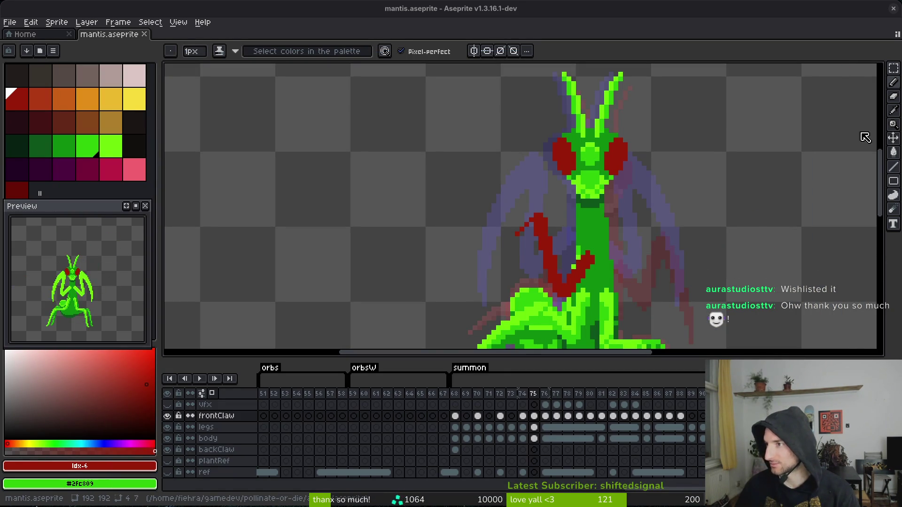
Compare with frame 74, then on frame 75 sketch a red stroke extending the front claw.
{"action": "key", "text": "Left"}
{"action": "scroll", "coordinate": [588, 226], "scroll_direction": "down", "scroll_amount": 2}
{"action": "key", "text": "alt"}
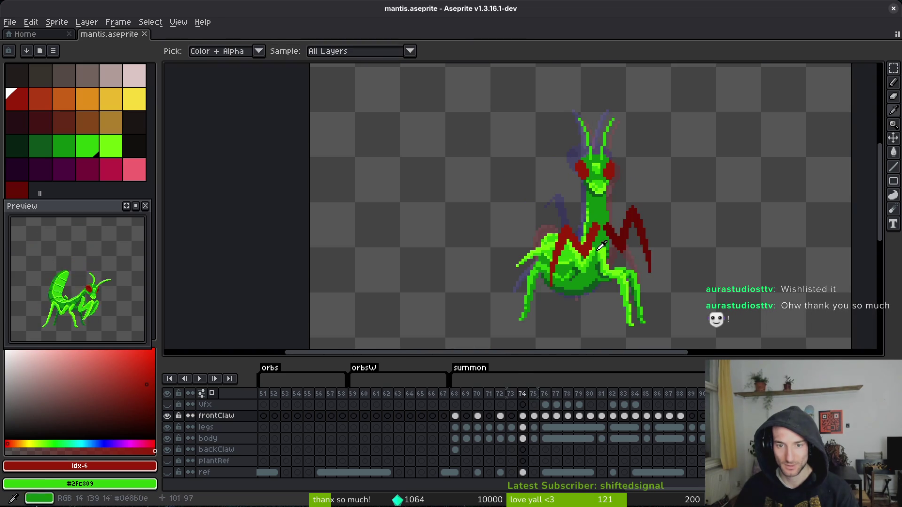
{"action": "key", "text": "Right"}
{"action": "scroll", "coordinate": [559, 181], "scroll_direction": "up", "scroll_amount": 3}
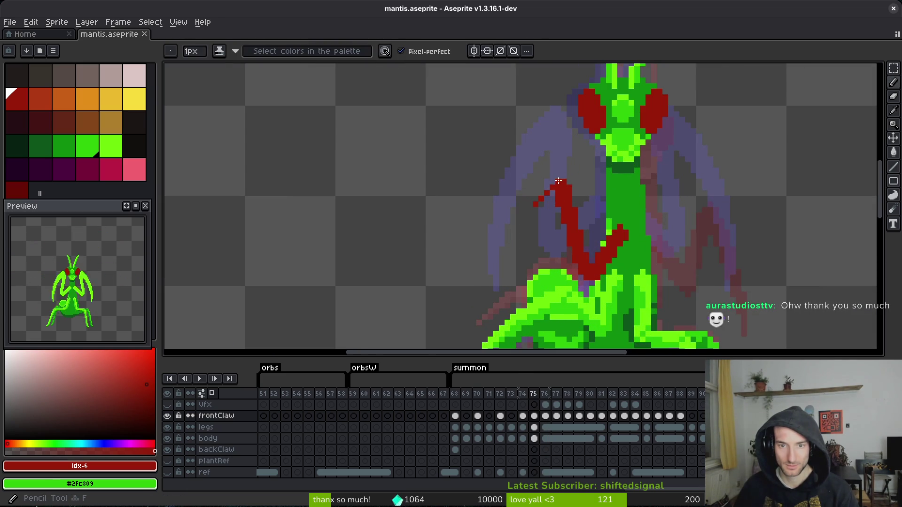
{"action": "left_click_drag", "start_coordinate": [503, 305], "coordinate": [501, 325]}
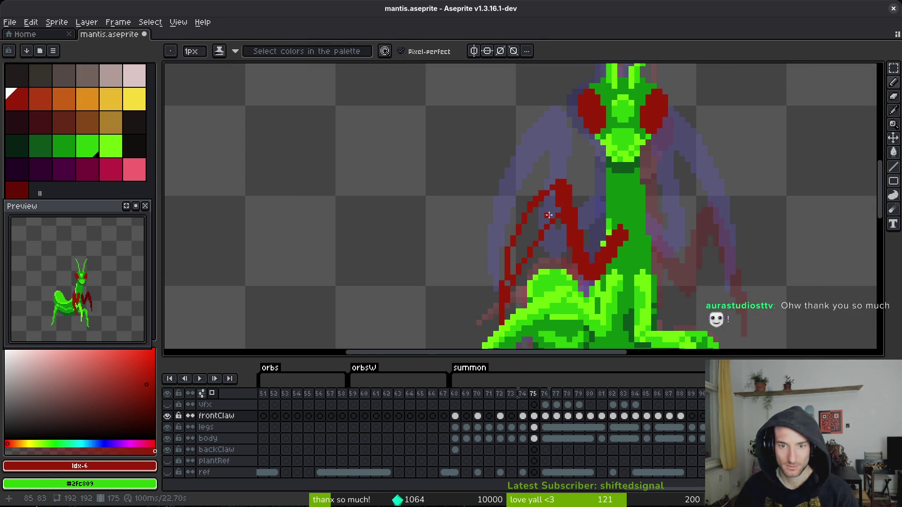
Flood-fill the claw outline's interior red and draw a vertical red line along its edge.
{"action": "key", "text": "g"}
{"action": "left_click", "coordinate": [555, 206]}
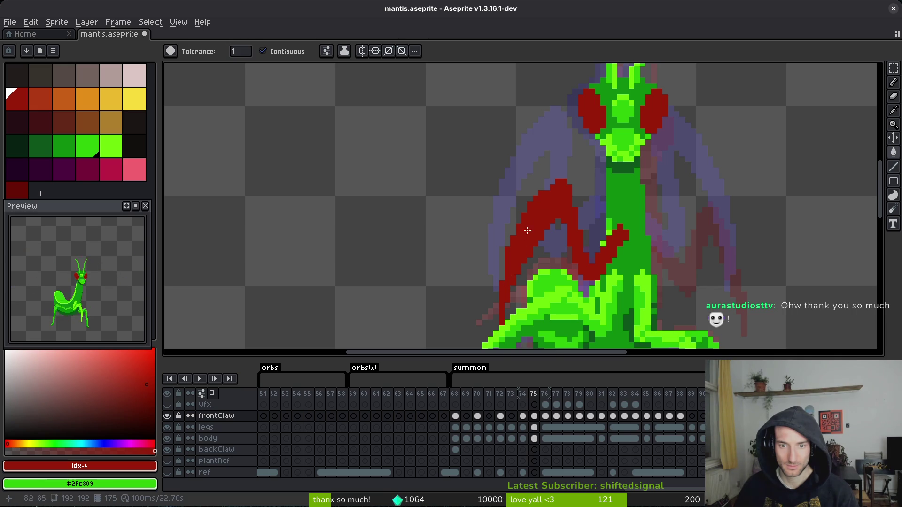
{"action": "scroll", "coordinate": [550, 202], "scroll_direction": "up", "scroll_amount": 4}
{"action": "key", "text": "b"}
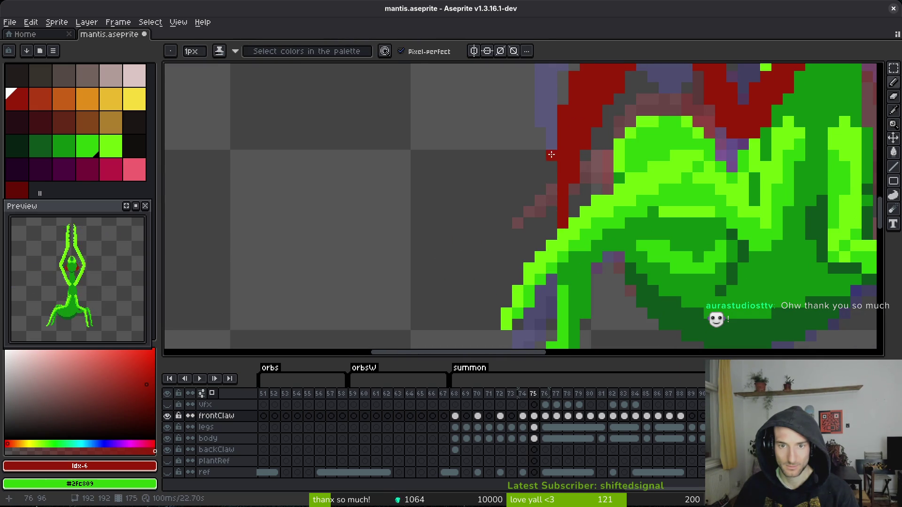
{"action": "left_click_drag", "start_coordinate": [551, 155], "coordinate": [548, 249]}
{"action": "scroll", "coordinate": [675, 171], "scroll_direction": "down", "scroll_amount": 3}
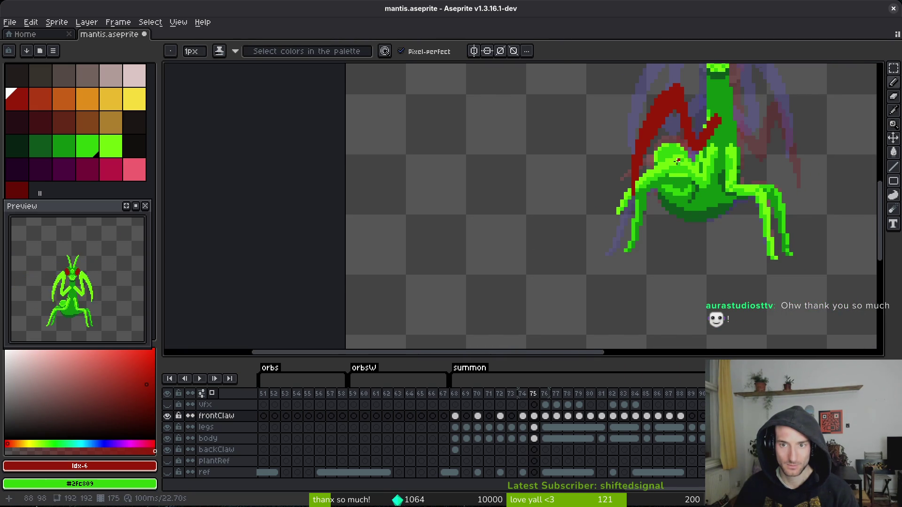
{"action": "scroll", "coordinate": [677, 167], "scroll_direction": "up", "scroll_amount": 4}
Tidy the claw with the Eraser, return to the Pencil, and save mantis.aseprite.
{"action": "key", "text": "e"}
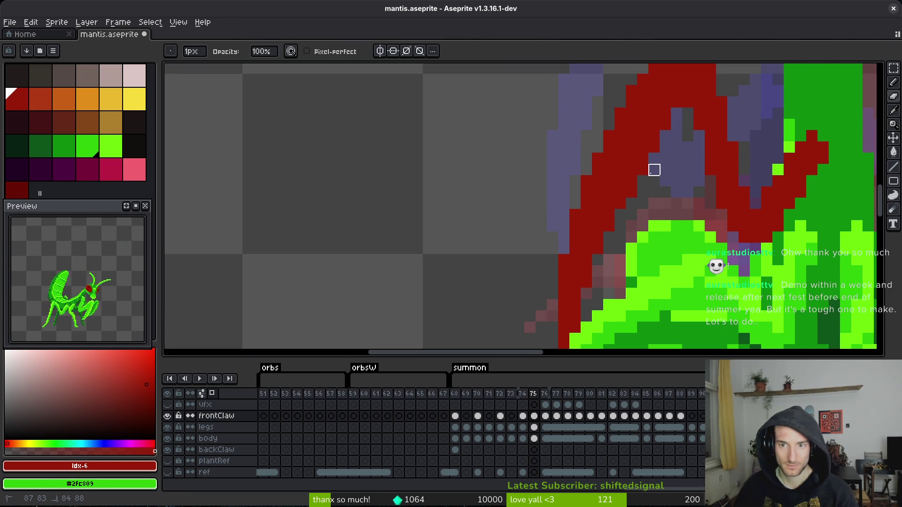
{"action": "scroll", "coordinate": [597, 254], "scroll_direction": "down", "scroll_amount": 3}
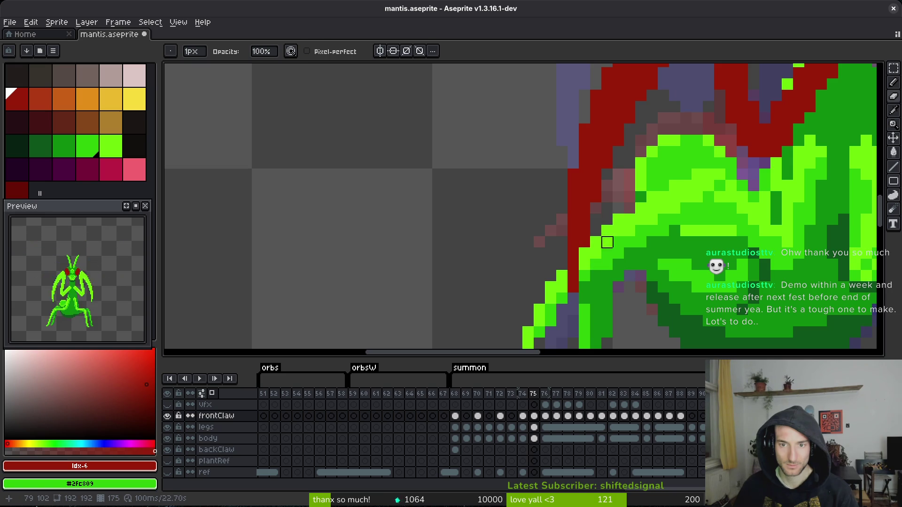
{"action": "scroll", "coordinate": [607, 242], "scroll_direction": "down", "scroll_amount": 3}
{"action": "scroll", "coordinate": [615, 169], "scroll_direction": "up", "scroll_amount": 3}
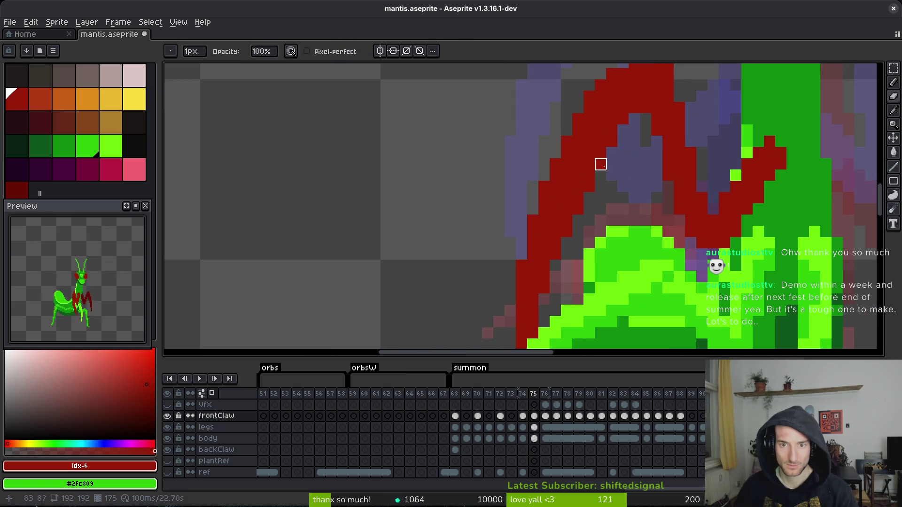
{"action": "scroll", "coordinate": [612, 209], "scroll_direction": "up", "scroll_amount": 3}
{"action": "key", "text": "b"}
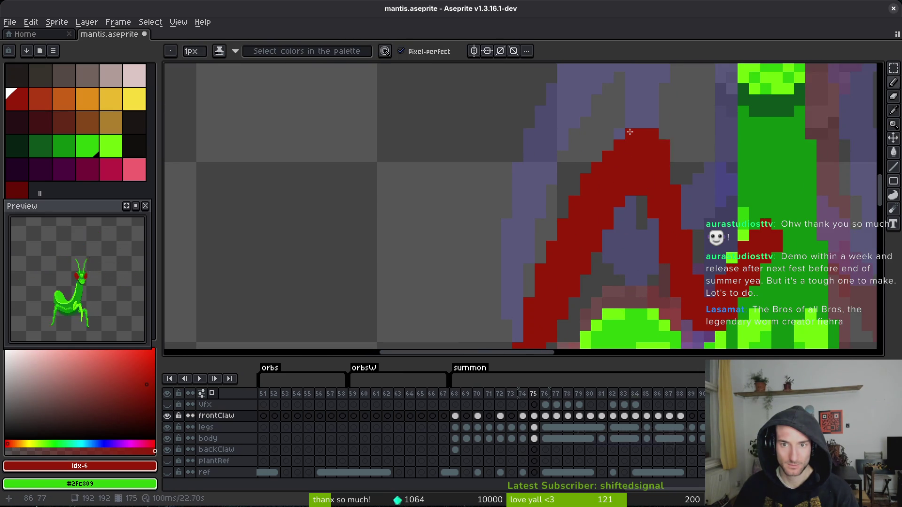
{"action": "scroll", "coordinate": [630, 151], "scroll_direction": "down", "scroll_amount": 1}
{"action": "key", "text": "ctrl+s"}
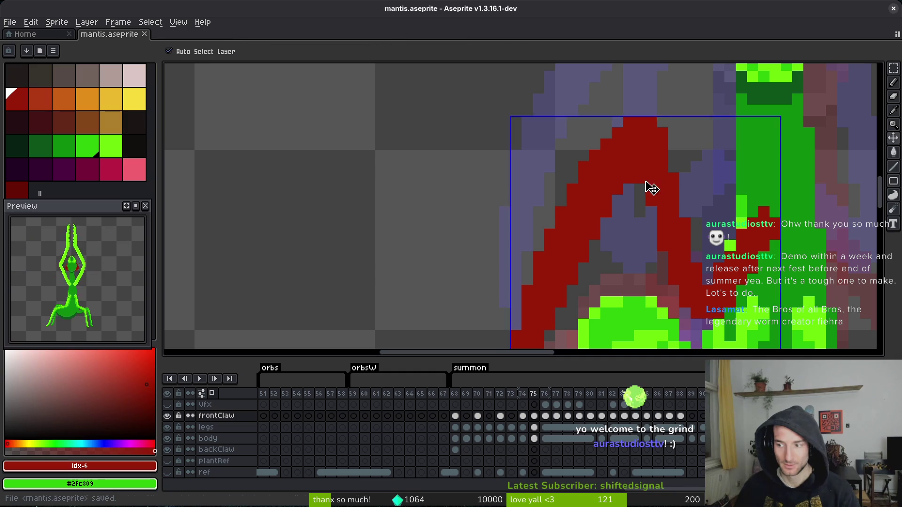
Add one red pixel at the front claw's tip and save the sprite.
{"action": "scroll", "coordinate": [645, 195], "scroll_direction": "right", "scroll_amount": 1}
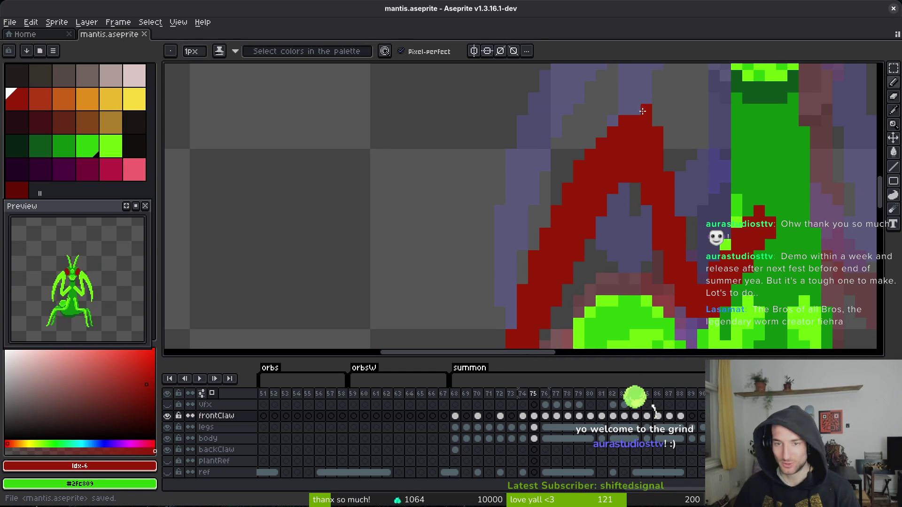
{"action": "left_click", "coordinate": [635, 110]}
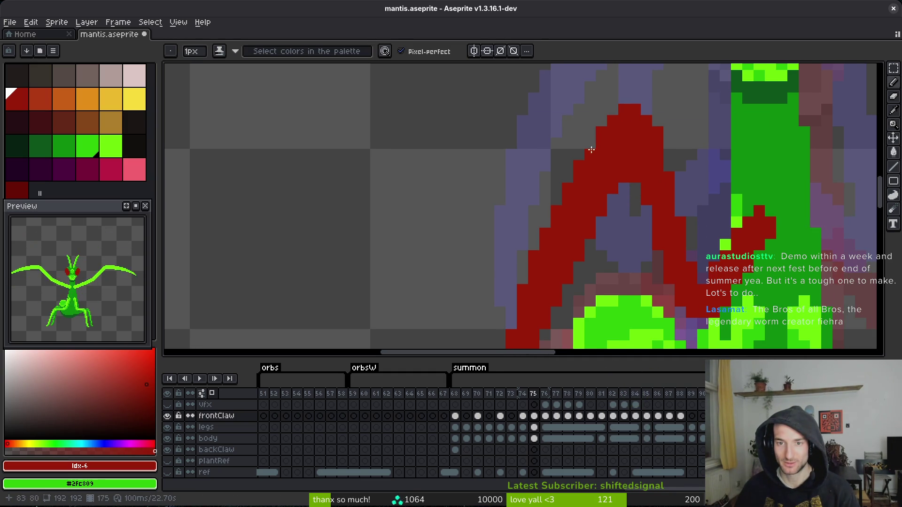
{"action": "scroll", "coordinate": [593, 149], "scroll_direction": "down", "scroll_amount": 2}
{"action": "scroll", "coordinate": [594, 153], "scroll_direction": "up", "scroll_amount": 2}
{"action": "key", "text": "e"}
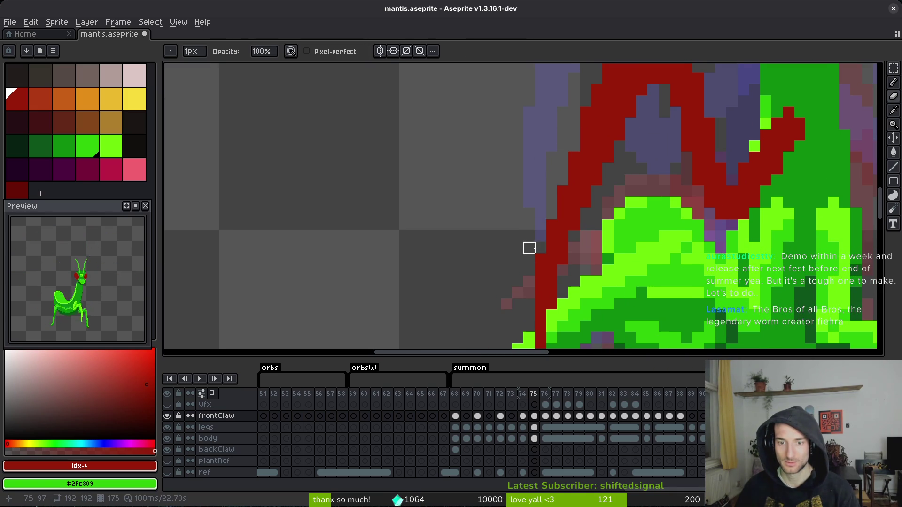
{"action": "scroll", "coordinate": [530, 254], "scroll_direction": "down", "scroll_amount": 1}
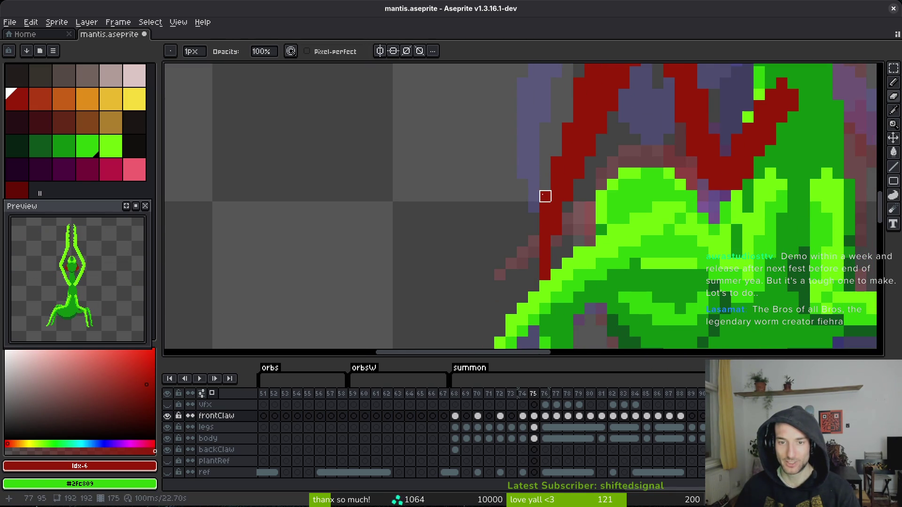
{"action": "scroll", "coordinate": [570, 165], "scroll_direction": "up", "scroll_amount": 1}
{"action": "key", "text": "ctrl+s"}
Lasso around the red front claw, deselect it, and pick its dark red #981b08 as drawing colour.
{"action": "scroll", "coordinate": [625, 199], "scroll_direction": "up", "scroll_amount": 1}
{"action": "scroll", "coordinate": [628, 191], "scroll_direction": "down", "scroll_amount": 2}
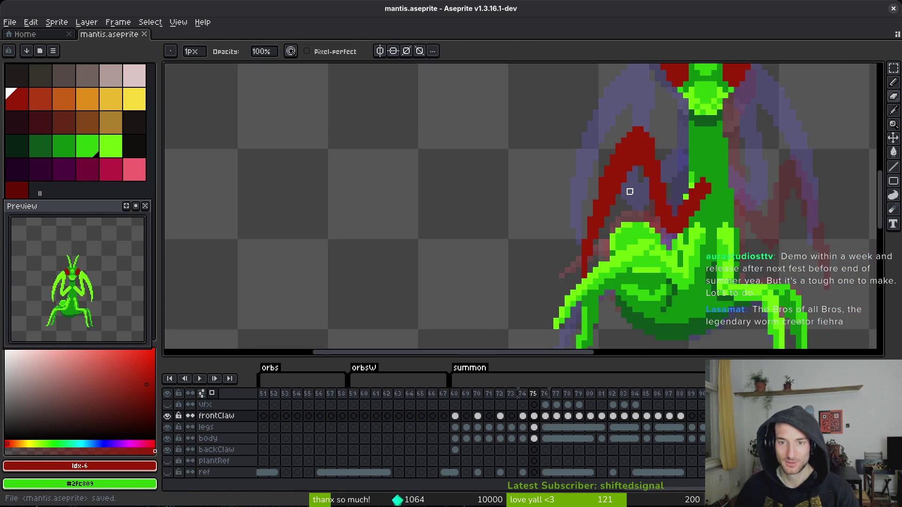
{"action": "scroll", "coordinate": [585, 166], "scroll_direction": "up", "scroll_amount": 2}
{"action": "scroll", "coordinate": [616, 166], "scroll_direction": "down", "scroll_amount": 4}
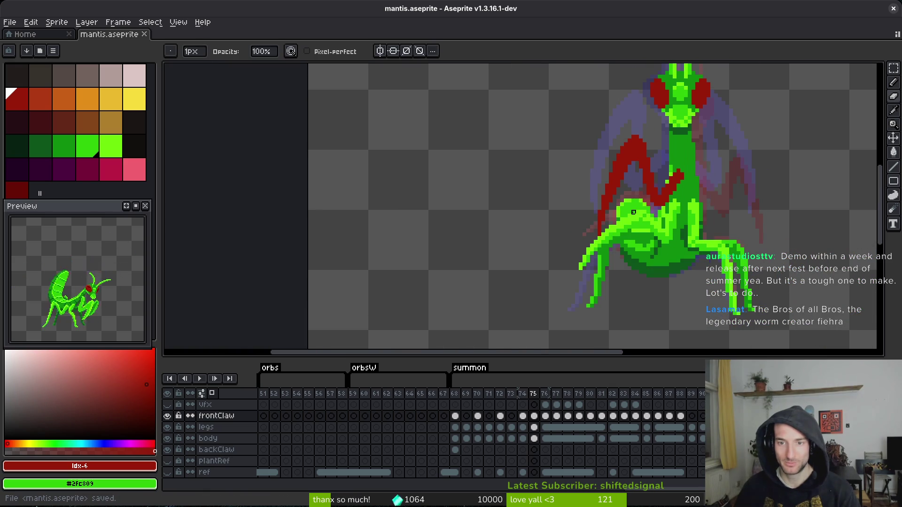
{"action": "key", "text": "m"}
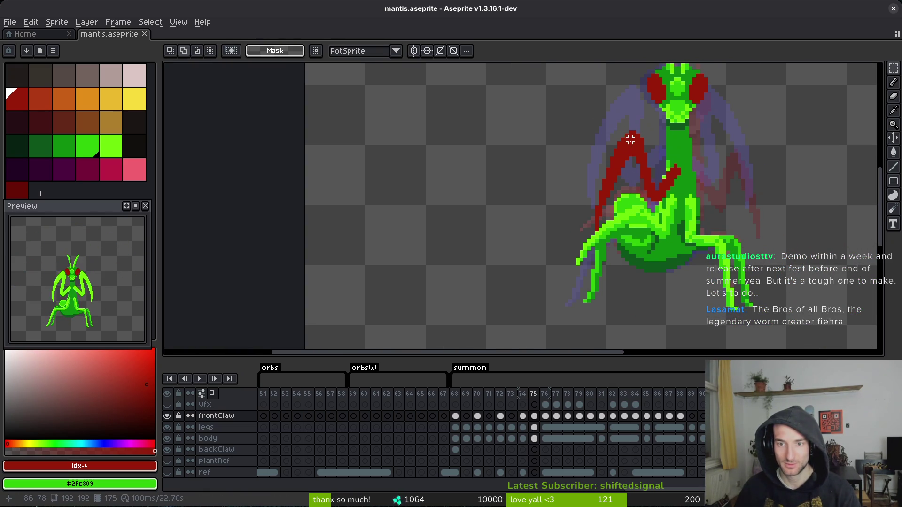
{"action": "scroll", "coordinate": [632, 162], "scroll_direction": "up", "scroll_amount": 3}
{"action": "key", "text": "q"}
{"action": "mouse_move", "coordinate": [632, 139]}
{"action": "left_mouse_down"}
{"action": "mouse_move", "coordinate": [614, 136]}
{"action": "mouse_move", "coordinate": [529, 324]}
{"action": "mouse_move", "coordinate": [625, 193]}
{"action": "left_mouse_up"}
{"action": "left_click_drag", "start_coordinate": [625, 145], "coordinate": [630, 181]}
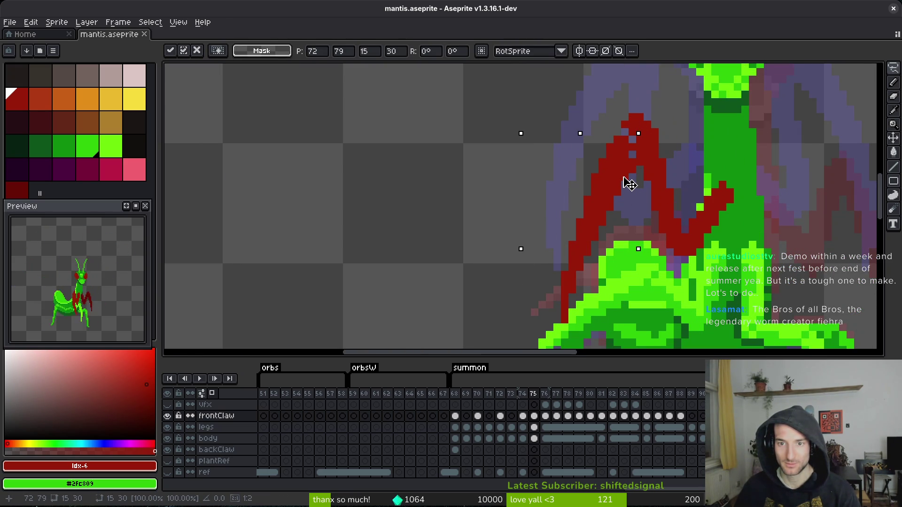
{"action": "key", "text": "ctrl+d"}
{"action": "key", "text": "b"}
{"action": "left_click", "coordinate": [620, 136], "text": "alt"}
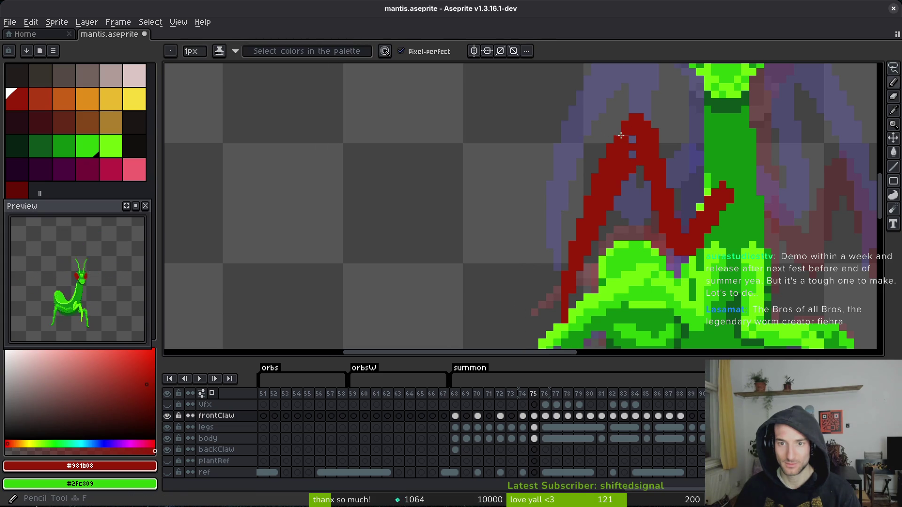
Save the sprite, then try erasing a pixel from the claw and undo it.
{"action": "key", "text": "ctrl+s"}
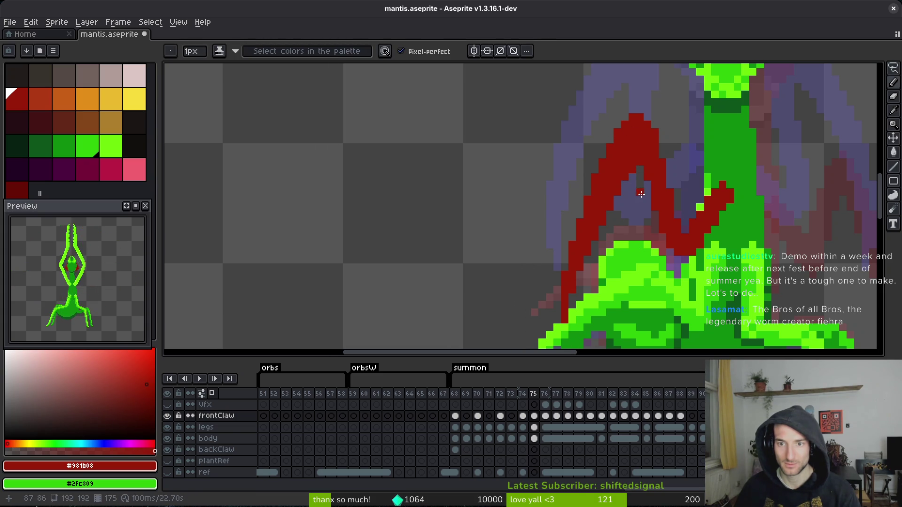
{"action": "scroll", "coordinate": [652, 187], "scroll_direction": "down", "scroll_amount": 2}
{"action": "scroll", "coordinate": [653, 187], "scroll_direction": "up", "scroll_amount": 3}
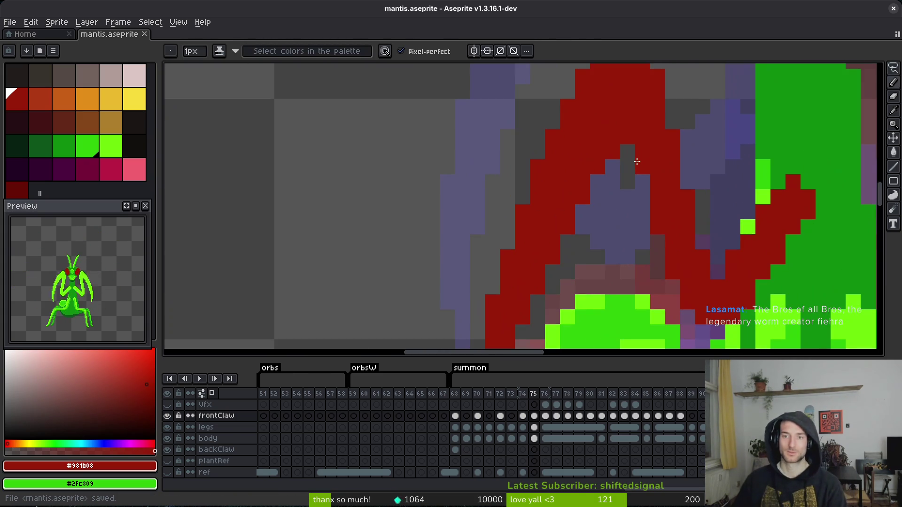
{"action": "key", "text": "e"}
{"action": "left_click", "coordinate": [612, 151]}
{"action": "scroll", "coordinate": [628, 211], "scroll_direction": "down", "scroll_amount": 4}
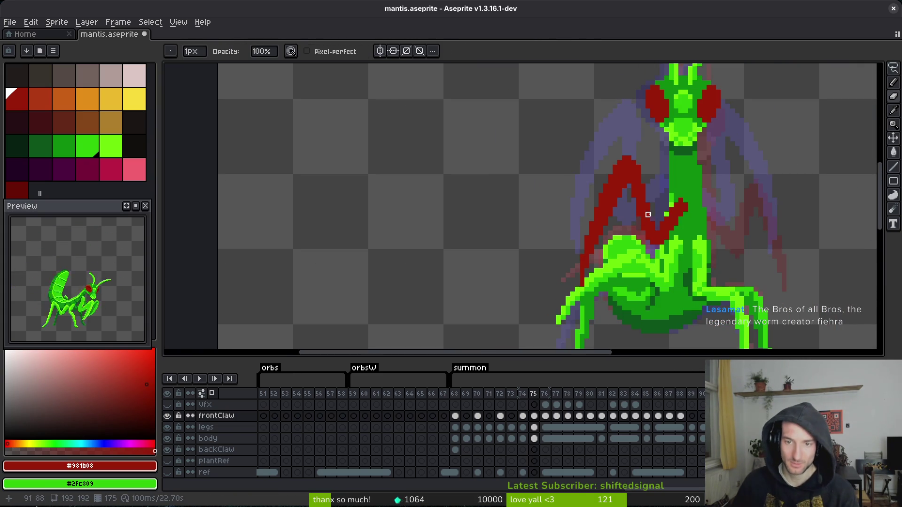
{"action": "scroll", "coordinate": [629, 243], "scroll_direction": "down", "scroll_amount": 1}
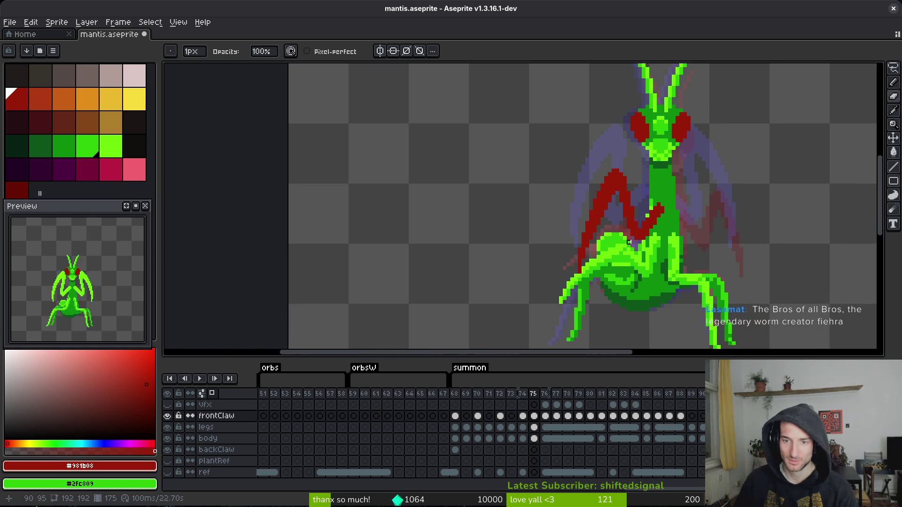
{"action": "scroll", "coordinate": [592, 221], "scroll_direction": "up", "scroll_amount": 1}
{"action": "scroll", "coordinate": [630, 141], "scroll_direction": "up", "scroll_amount": 2}
{"action": "key", "text": "ctrl+z"}
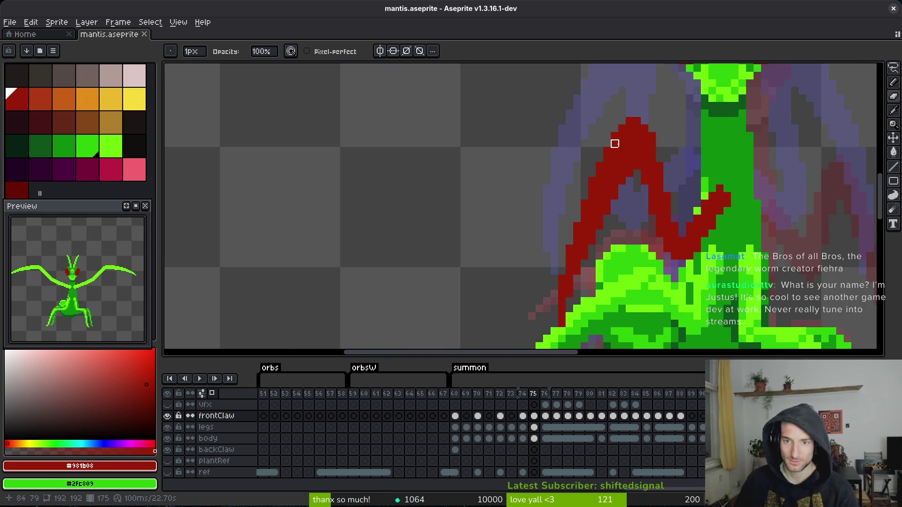
Try a red stroke along the claw's edge, undo it, and save again.
{"action": "mouse_move", "coordinate": [577, 222]}
{"action": "left_mouse_down"}
{"action": "mouse_move", "coordinate": [598, 155]}
{"action": "mouse_move", "coordinate": [652, 83]}
{"action": "left_mouse_up"}
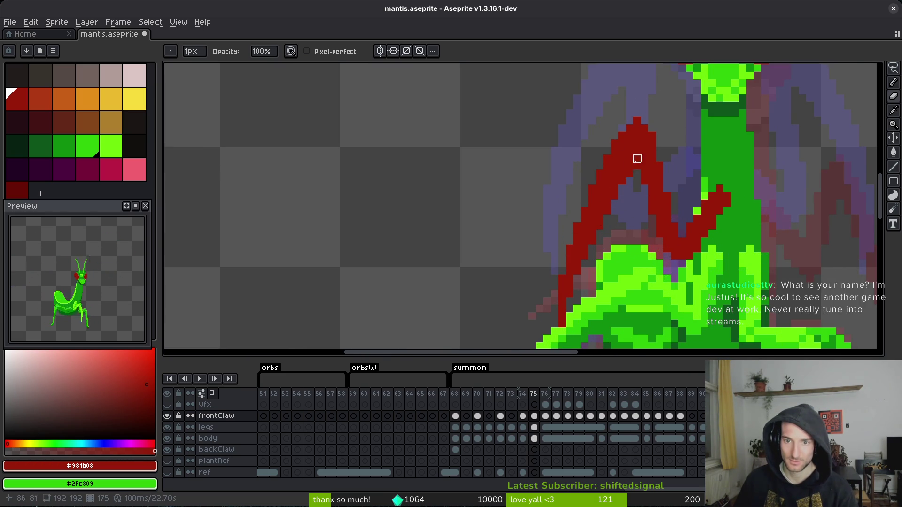
{"action": "scroll", "coordinate": [630, 167], "scroll_direction": "down", "scroll_amount": 2}
{"action": "key", "text": "ctrl+z"}
{"action": "scroll", "coordinate": [638, 179], "scroll_direction": "up", "scroll_amount": 2}
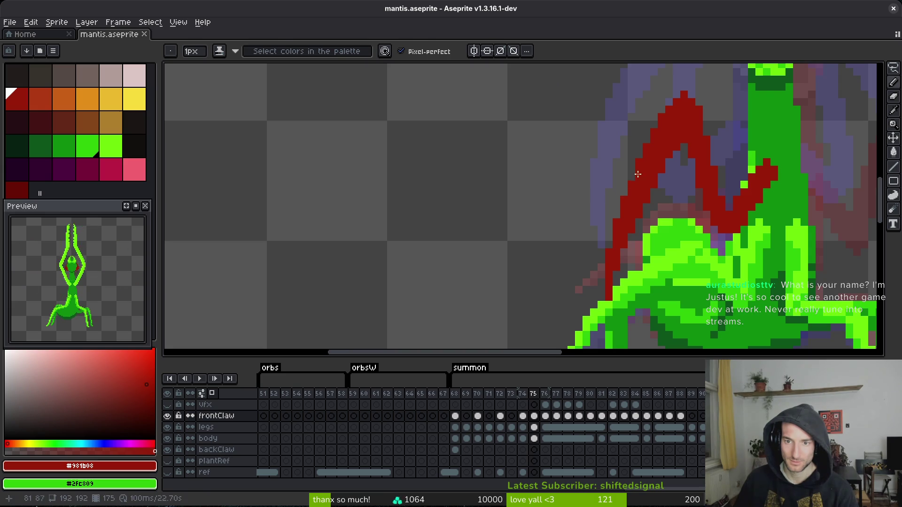
{"action": "key", "text": "e"}
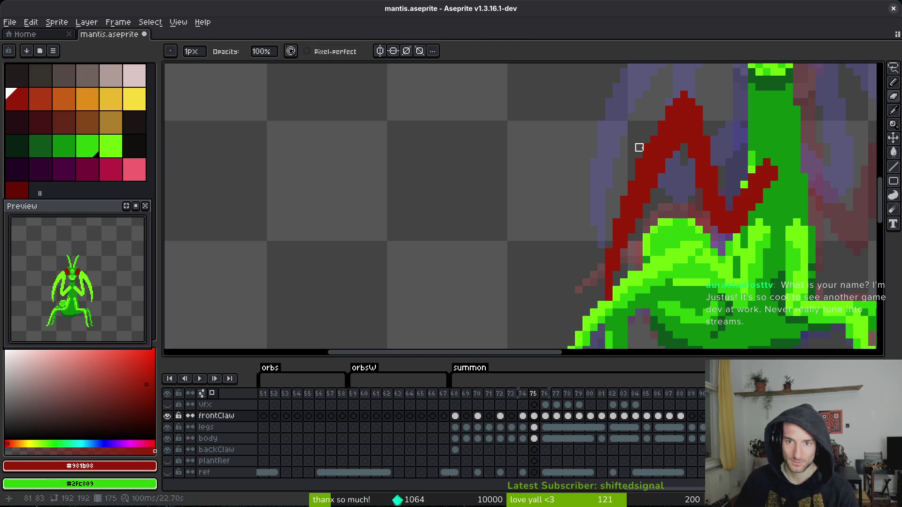
{"action": "scroll", "coordinate": [676, 197], "scroll_direction": "down", "scroll_amount": 2}
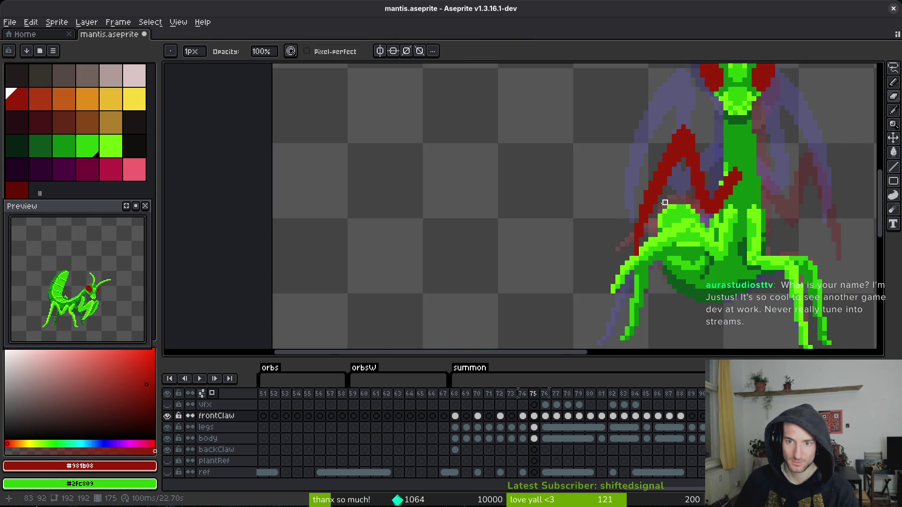
{"action": "scroll", "coordinate": [646, 171], "scroll_direction": "up", "scroll_amount": 2}
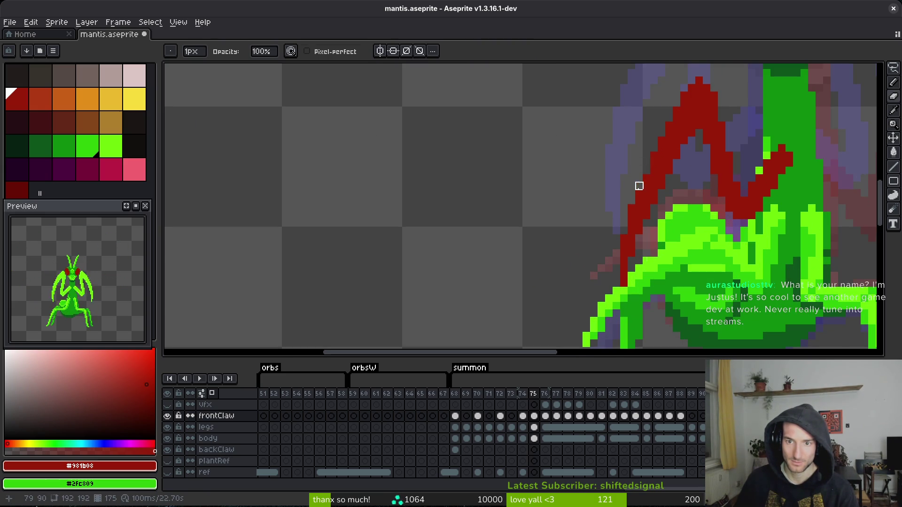
{"action": "key", "text": "ctrl+s"}
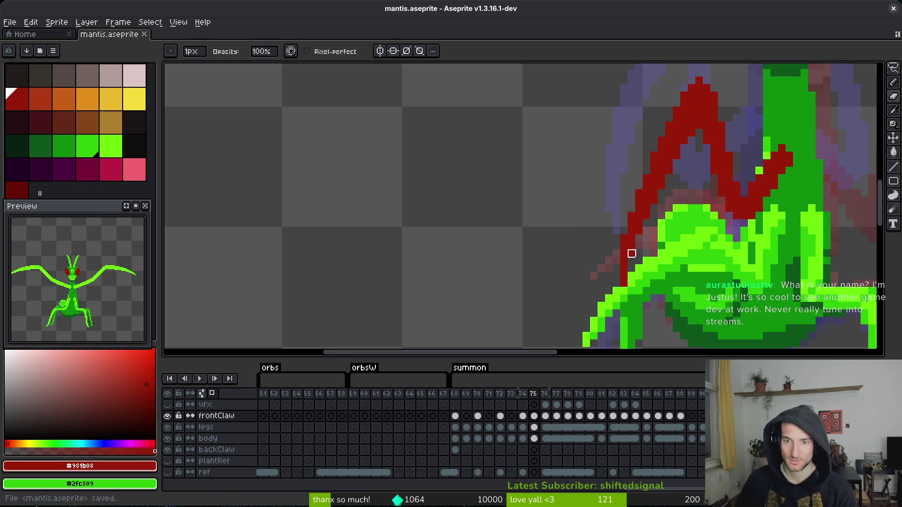
Try painting dark red over the green beside the claw, undo it, and save.
{"action": "scroll", "coordinate": [676, 231], "scroll_direction": "down", "scroll_amount": 1}
{"action": "scroll", "coordinate": [675, 235], "scroll_direction": "down", "scroll_amount": 1}
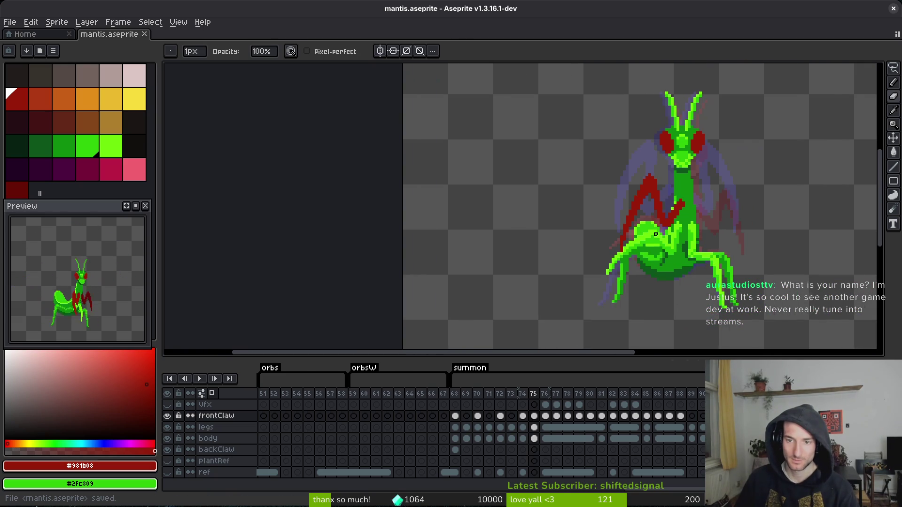
{"action": "scroll", "coordinate": [684, 225], "scroll_direction": "down", "scroll_amount": 1}
{"action": "scroll", "coordinate": [700, 179], "scroll_direction": "up", "scroll_amount": 3}
{"action": "key", "text": "f"}
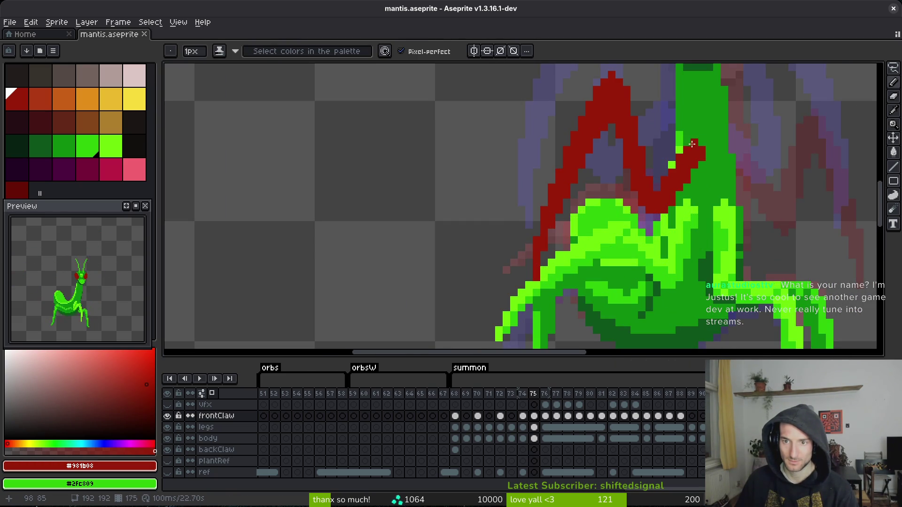
{"action": "left_click_drag", "start_coordinate": [691, 146], "coordinate": [684, 142]}
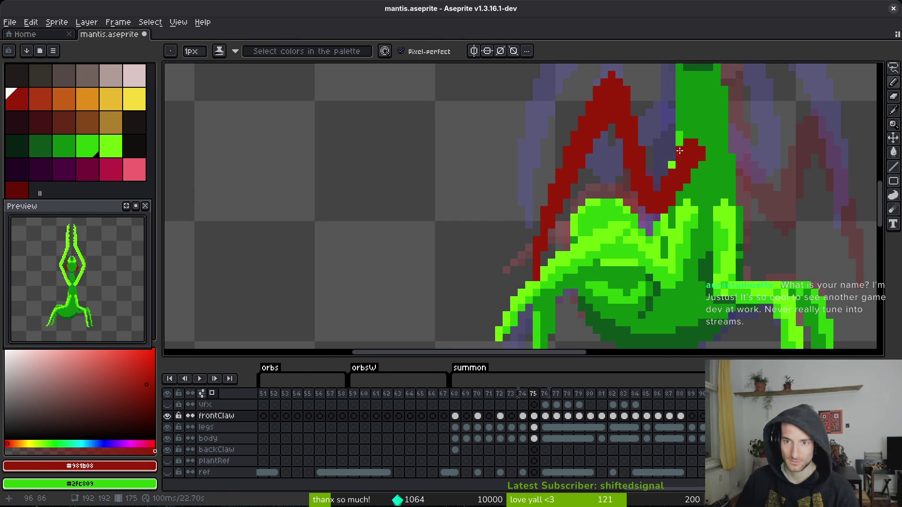
{"action": "key", "text": "ctrl+z"}
{"action": "key", "text": "ctrl+s"}
Repaint the claw's red right edge green and touch up two leftover edge pixels.
{"action": "scroll", "coordinate": [707, 174], "scroll_direction": "down", "scroll_amount": 3}
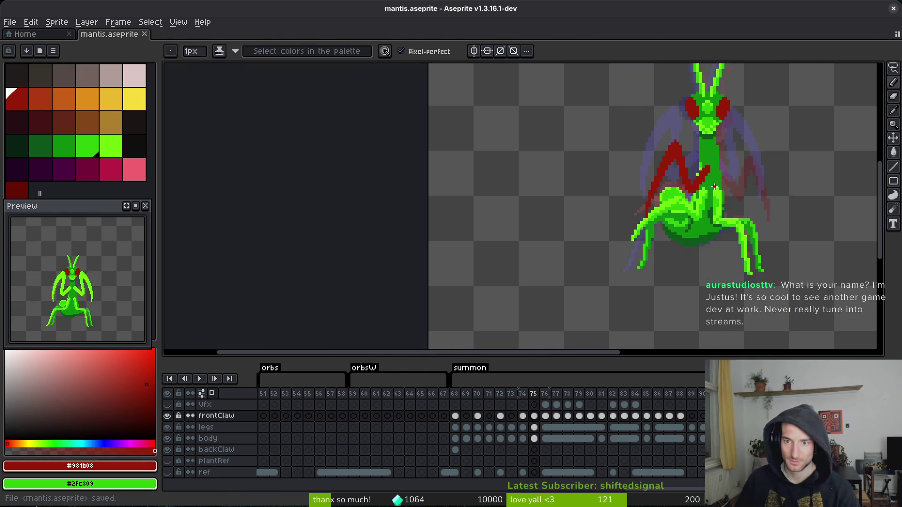
{"action": "scroll", "coordinate": [725, 179], "scroll_direction": "up", "scroll_amount": 3}
{"action": "scroll", "coordinate": [725, 180], "scroll_direction": "down", "scroll_amount": 2}
{"action": "key", "text": "i"}
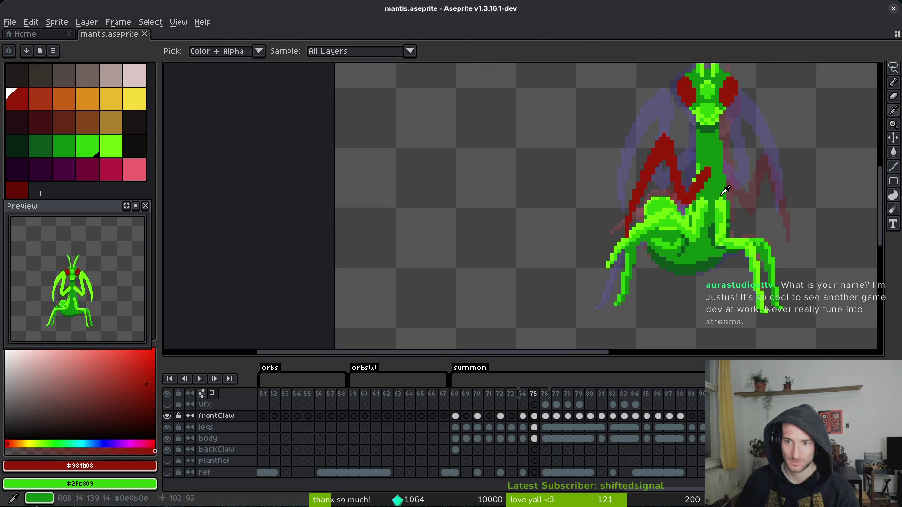
{"action": "key", "text": "b"}
{"action": "scroll", "coordinate": [719, 183], "scroll_direction": "up", "scroll_amount": 3}
{"action": "scroll", "coordinate": [712, 171], "scroll_direction": "up", "scroll_amount": 1}
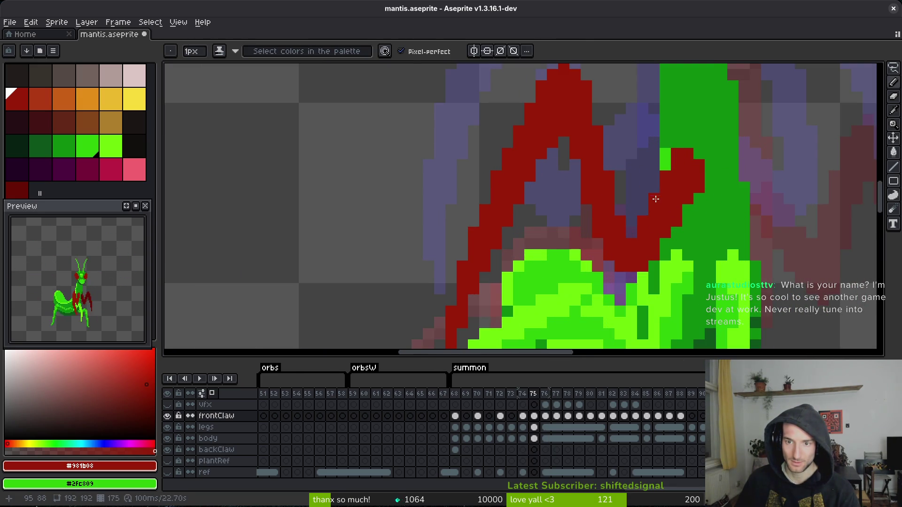
{"action": "left_click_drag", "start_coordinate": [699, 187], "coordinate": [699, 197]}
{"action": "left_click", "coordinate": [688, 199]}
{"action": "left_click", "coordinate": [666, 165]}
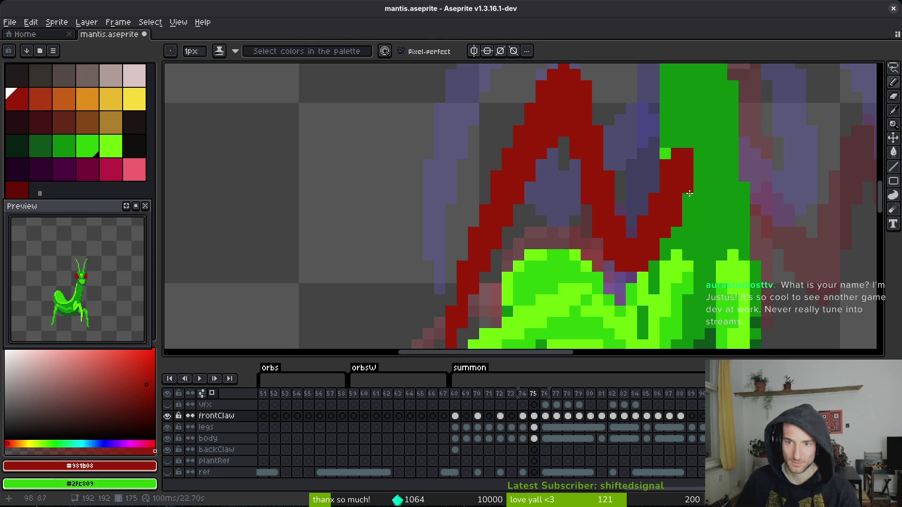
Save the sprite and step back one animation frame.
{"action": "scroll", "coordinate": [679, 233], "scroll_direction": "down", "scroll_amount": 6}
{"action": "key", "text": "v"}
{"action": "key", "text": "ctrl+s"}
{"action": "key", "text": "Left"}
{"action": "key", "text": "Left"}
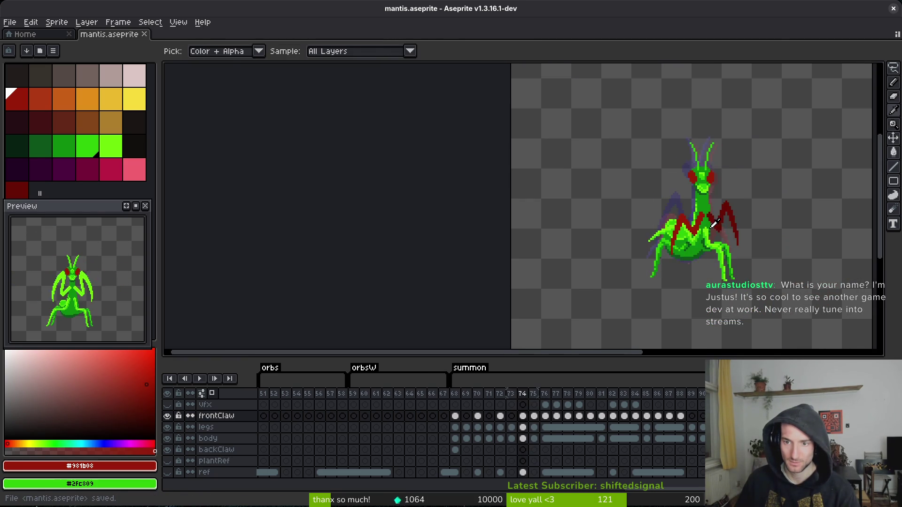
On summon frame 74, lasso the right red claw and shift it up and to the left.
{"action": "key", "text": "Right"}
{"action": "scroll", "coordinate": [704, 220], "scroll_direction": "up", "scroll_amount": 6}
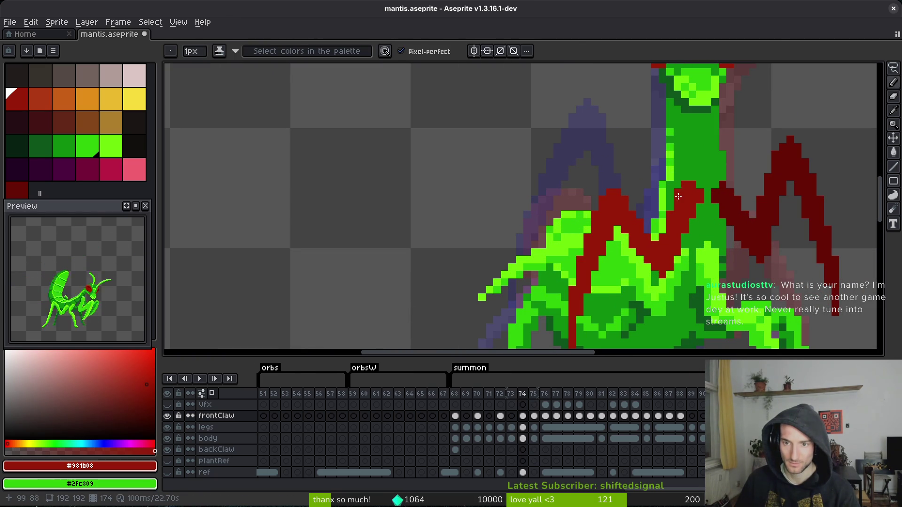
{"action": "key", "text": "e"}
{"action": "key", "text": "f"}
{"action": "key", "text": "e"}
{"action": "key", "text": "f"}
{"action": "key", "text": "e"}
{"action": "key", "text": "f"}
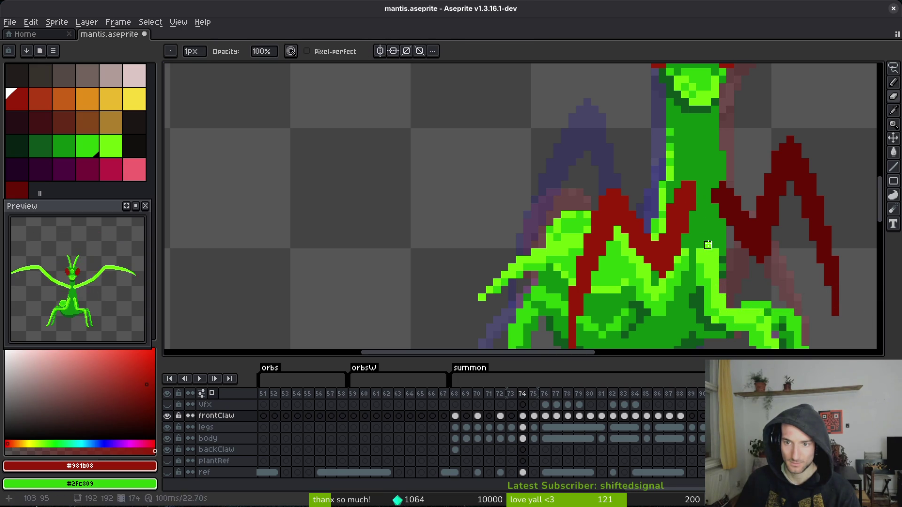
{"action": "key", "text": "shift+w"}
{"action": "mouse_move", "coordinate": [823, 147]}
{"action": "left_mouse_down"}
{"action": "mouse_move", "coordinate": [698, 148]}
{"action": "mouse_move", "coordinate": [744, 263]}
{"action": "mouse_move", "coordinate": [823, 306]}
{"action": "left_mouse_up"}
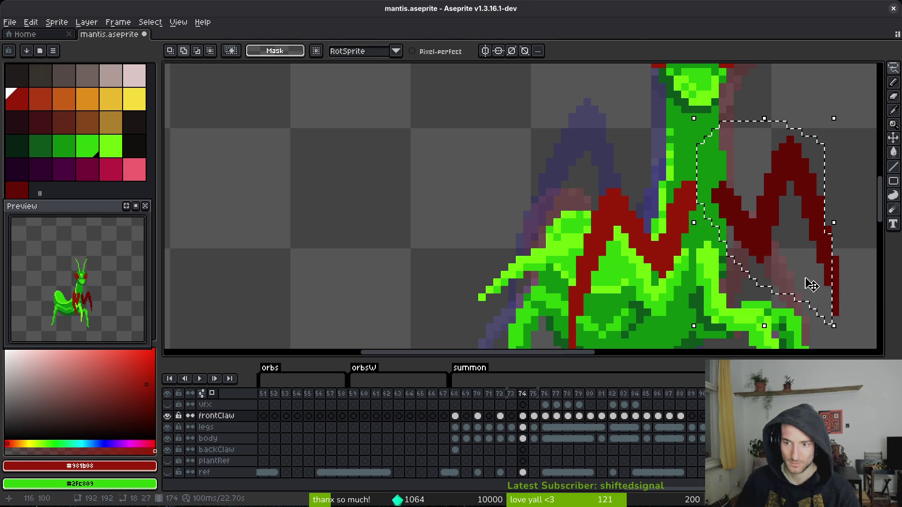
{"action": "left_click_drag", "start_coordinate": [788, 259], "coordinate": [781, 252]}
{"action": "key", "text": "ctrl+d"}
Reselect the claw, lasso around it again, deselect, and save the sprite.
{"action": "scroll", "coordinate": [775, 244], "scroll_direction": "down", "scroll_amount": 2}
{"action": "scroll", "coordinate": [799, 242], "scroll_direction": "up", "scroll_amount": 2}
{"action": "key", "text": "ctrl+shift+d"}
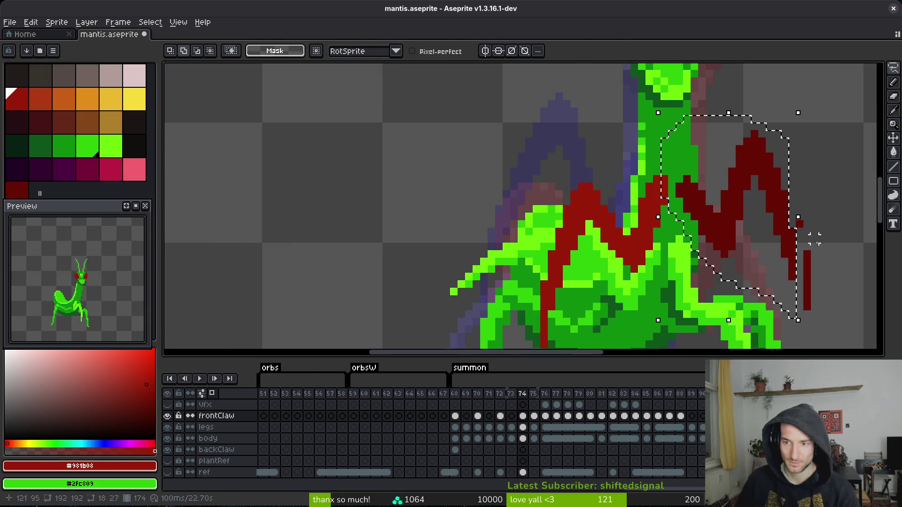
{"action": "mouse_move", "coordinate": [862, 207]}
{"action": "left_mouse_down"}
{"action": "mouse_move", "coordinate": [823, 319]}
{"action": "mouse_move", "coordinate": [790, 272]}
{"action": "left_mouse_up"}
{"action": "key", "text": "ctrl+d"}
{"action": "key", "text": "ctrl+s"}
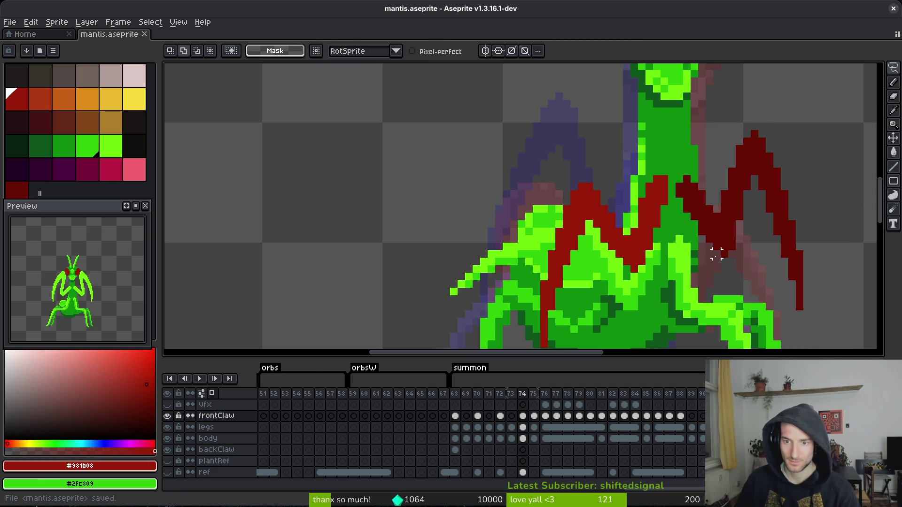
{"action": "scroll", "coordinate": [714, 262], "scroll_direction": "down", "scroll_amount": 3}
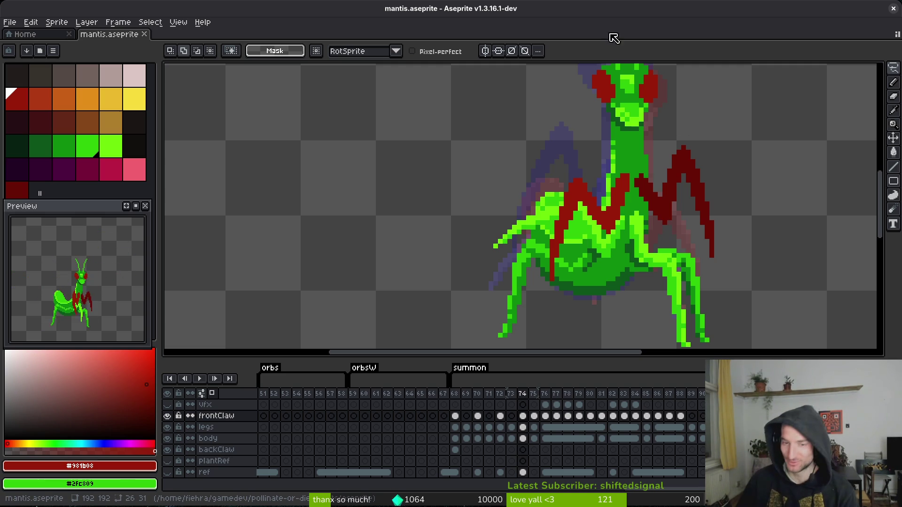
Save, pick the dark red #680d05 from the right claw, and add a pixel to it.
{"action": "key", "text": "ctrl+s"}
{"action": "scroll", "coordinate": [667, 221], "scroll_direction": "up", "scroll_amount": 3}
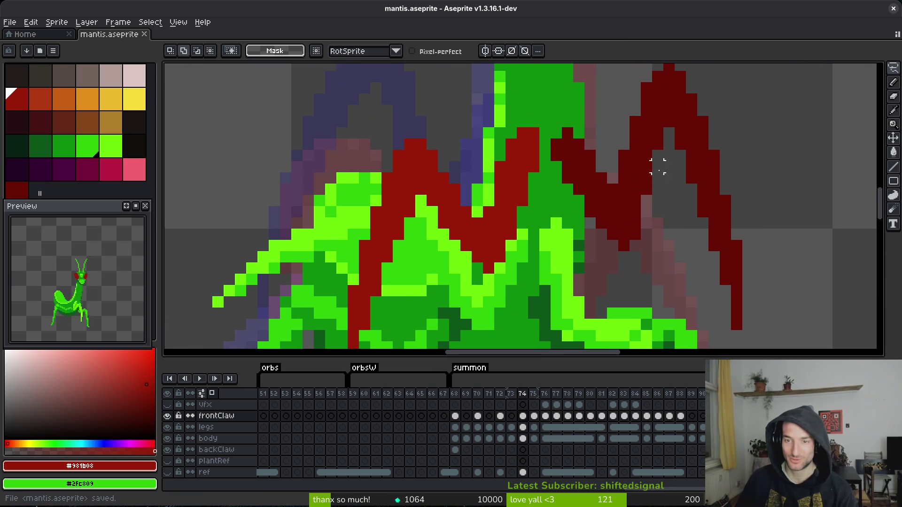
{"action": "key", "text": "i"}
{"action": "left_click", "coordinate": [630, 188]}
{"action": "key", "text": "b"}
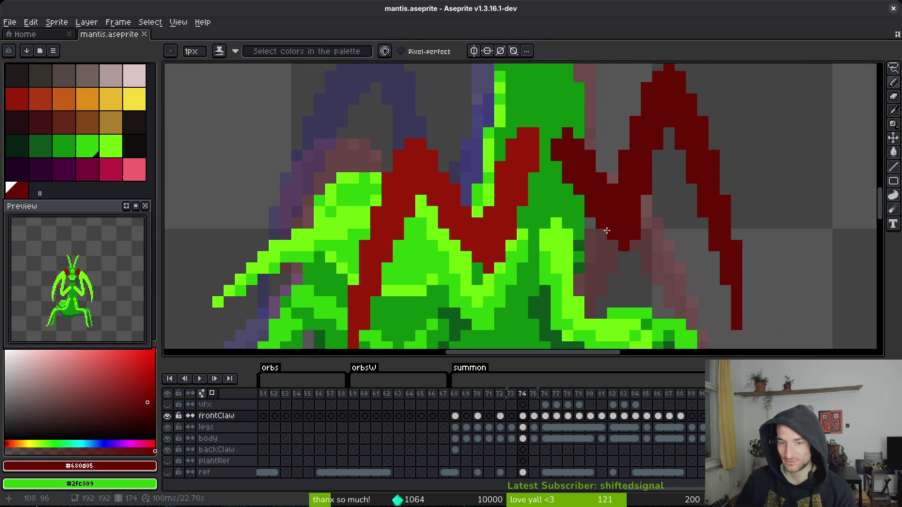
{"action": "left_click", "coordinate": [630, 266]}
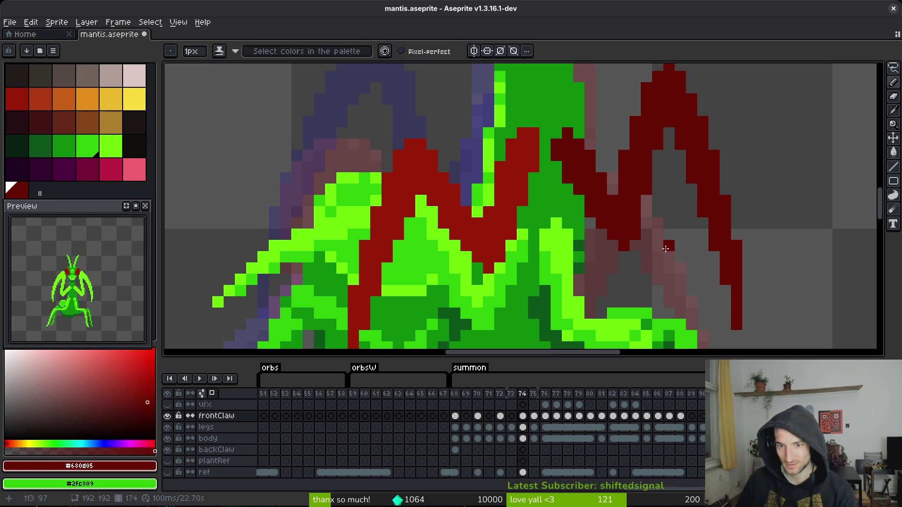
Touch up the right claw on frame 74 with the eraser and pencil, then save.
{"action": "key", "text": "e"}
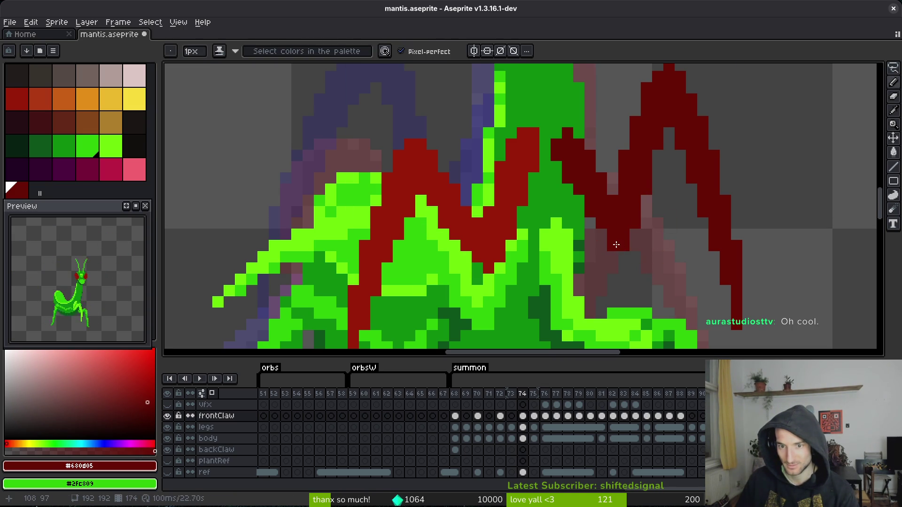
{"action": "key", "text": "b"}
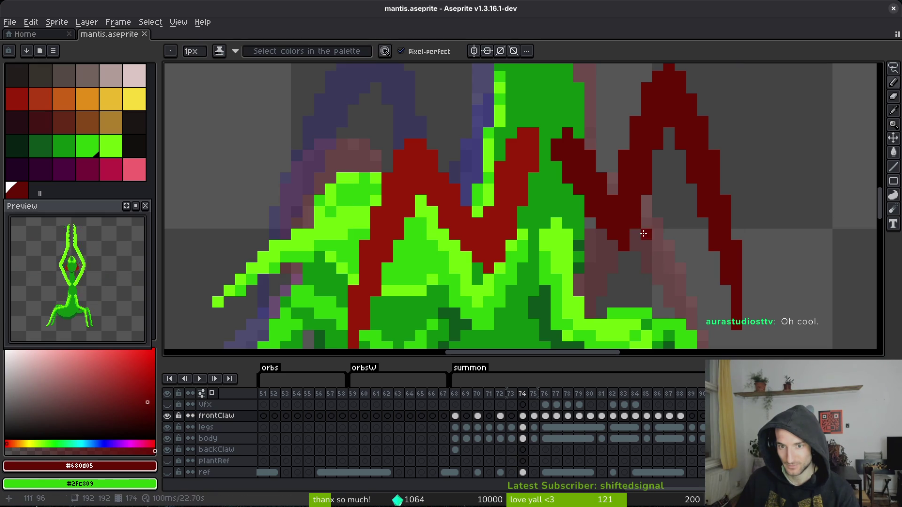
{"action": "scroll", "coordinate": [654, 202], "scroll_direction": "down", "scroll_amount": 2}
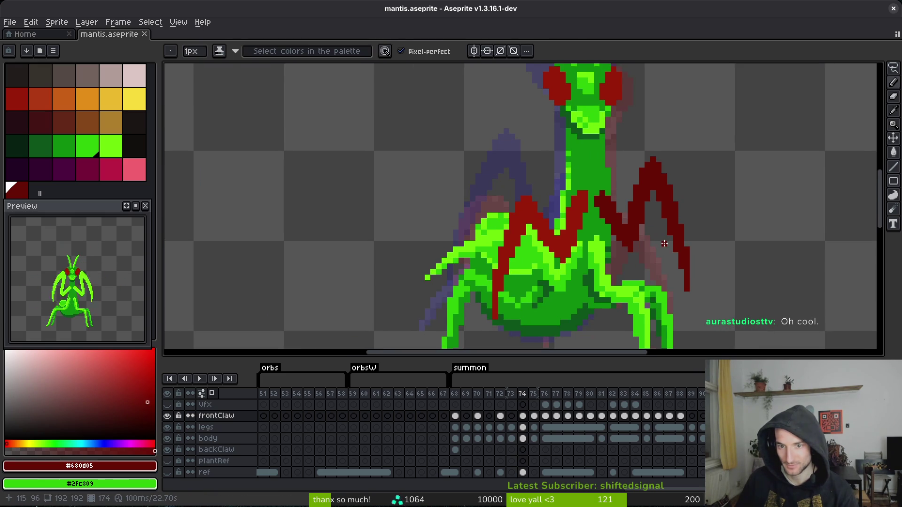
{"action": "scroll", "coordinate": [658, 235], "scroll_direction": "up", "scroll_amount": 2}
{"action": "key", "text": "e"}
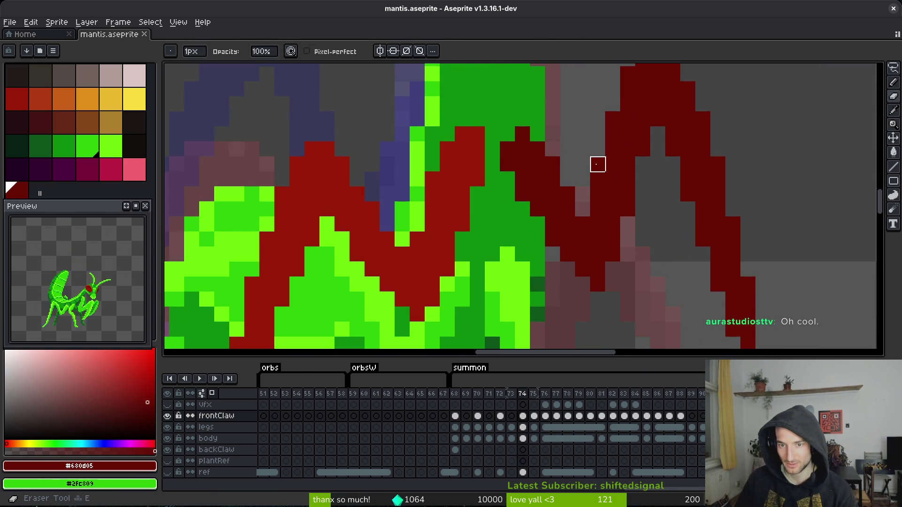
{"action": "key", "text": "b"}
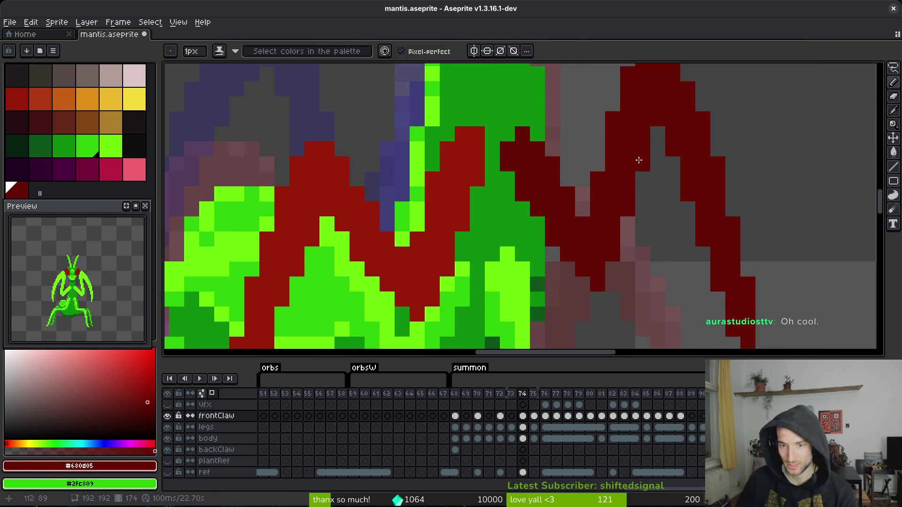
{"action": "scroll", "coordinate": [639, 160], "scroll_direction": "down", "scroll_amount": 5}
{"action": "scroll", "coordinate": [629, 181], "scroll_direction": "up", "scroll_amount": 4}
{"action": "key", "text": "ctrl+s"}
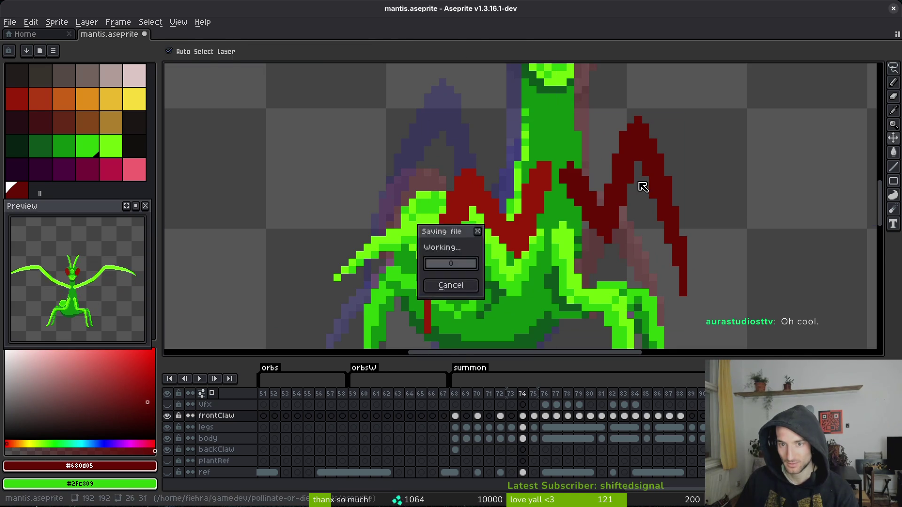
Make the brighter claw red #981b08 the drawing colour and save again.
{"action": "scroll", "coordinate": [644, 196], "scroll_direction": "down", "scroll_amount": 3}
{"action": "scroll", "coordinate": [570, 167], "scroll_direction": "up", "scroll_amount": 4}
{"action": "left_click", "coordinate": [556, 157], "text": "alt"}
{"action": "key", "text": "ctrl+s"}
{"action": "key", "text": "ctrl+s"}
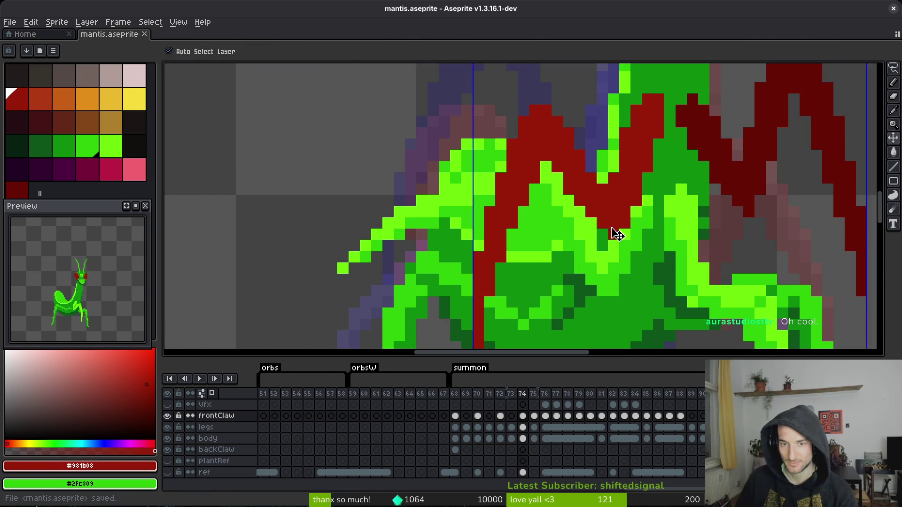
{"action": "scroll", "coordinate": [612, 227], "scroll_direction": "down", "scroll_amount": 3}
{"action": "scroll", "coordinate": [587, 227], "scroll_direction": "right", "scroll_amount": 2}
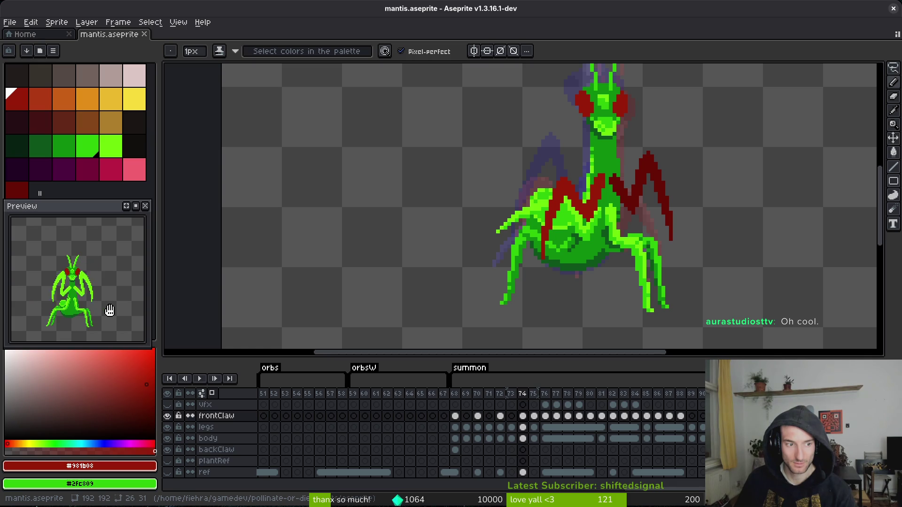
Hide the body and legs layers and show the backClaw layer.
{"action": "key", "text": "Left"}
{"action": "key", "text": "Left"}
{"action": "key", "text": "Right"}
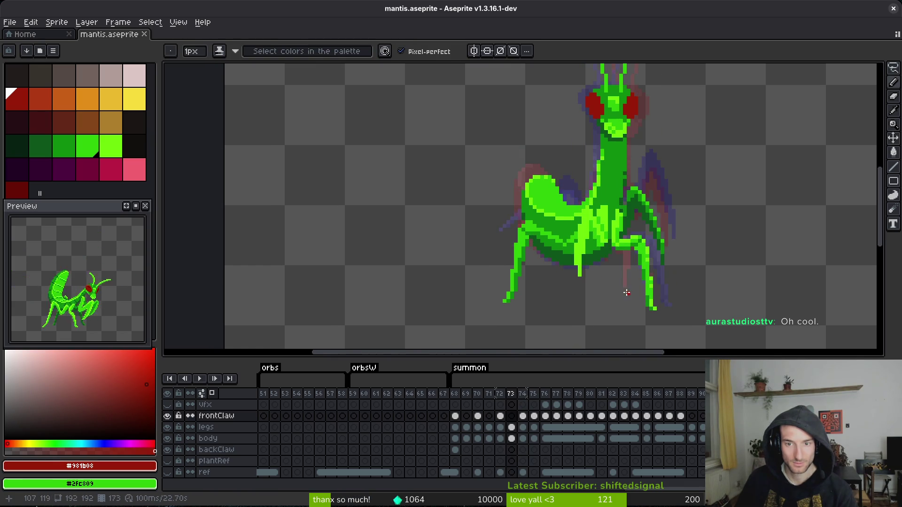
{"action": "left_click", "coordinate": [167, 439]}
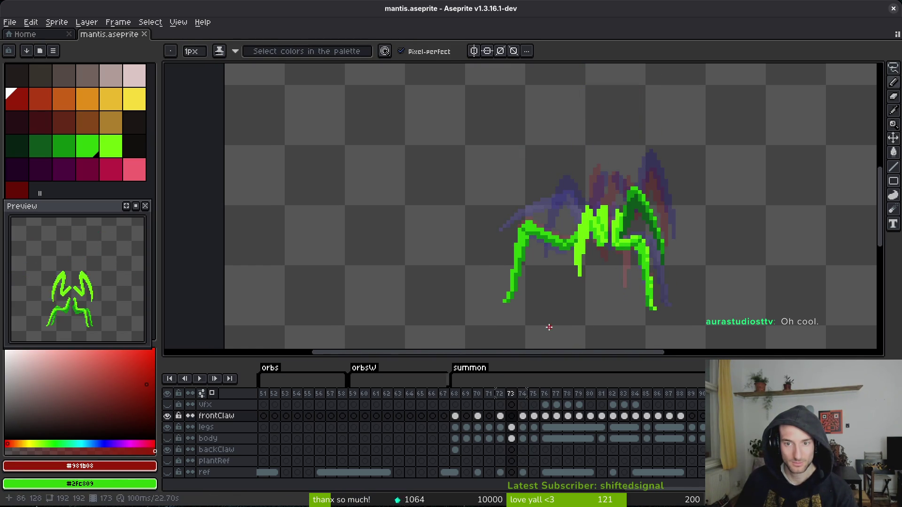
{"action": "left_click", "coordinate": [167, 427]}
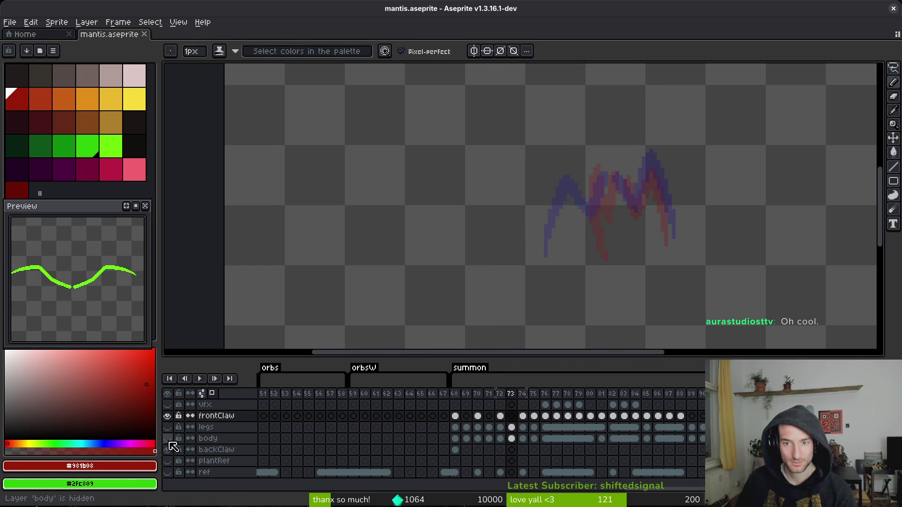
{"action": "left_click", "coordinate": [167, 450]}
{"action": "scroll", "coordinate": [625, 216], "scroll_direction": "up", "scroll_amount": 2}
Flip between frames 72 and 73 to compare the claws, ending on frame 71 with the pencil.
{"action": "key", "text": "Left"}
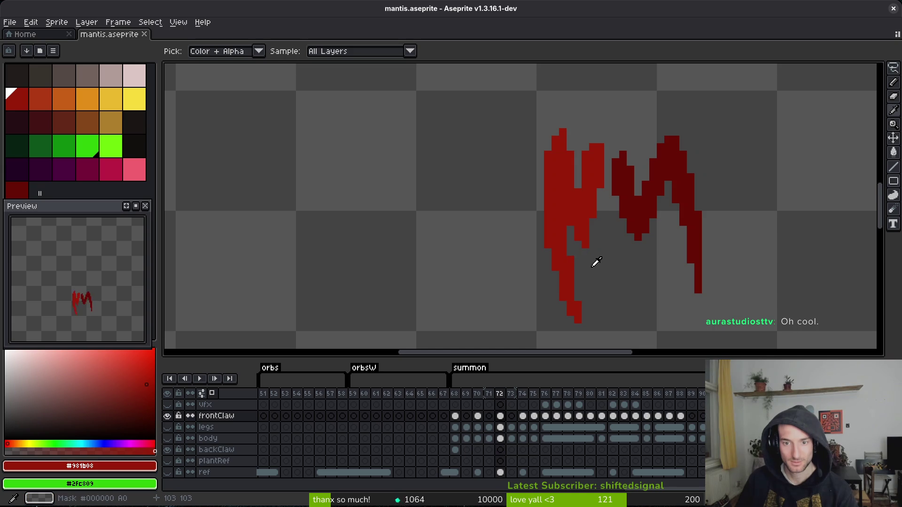
{"action": "key", "text": "Right"}
{"action": "key", "text": "Left"}
{"action": "key", "text": "Right"}
{"action": "key", "text": "Left"}
{"action": "key", "text": "Right"}
{"action": "key", "text": "Right"}
{"action": "key", "text": "Left"}
{"action": "key", "text": "Left"}
{"action": "key", "text": "Right"}
{"action": "key", "text": "Right"}
{"action": "key", "text": "Left"}
{"action": "key", "text": "Left"}
{"action": "key", "text": "Left"}
{"action": "key", "text": "b"}
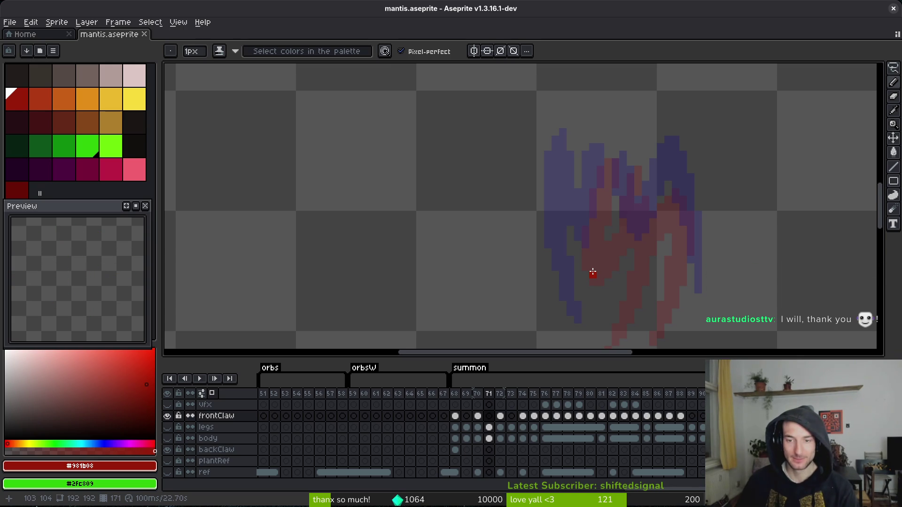
Go to summon frame 70 and make the body layer visible again.
{"action": "scroll", "coordinate": [616, 235], "scroll_direction": "down", "scroll_amount": 3}
{"action": "key", "text": "Right"}
{"action": "key", "text": "Left"}
{"action": "key", "text": "Left"}
{"action": "scroll", "coordinate": [636, 214], "scroll_direction": "up", "scroll_amount": 2}
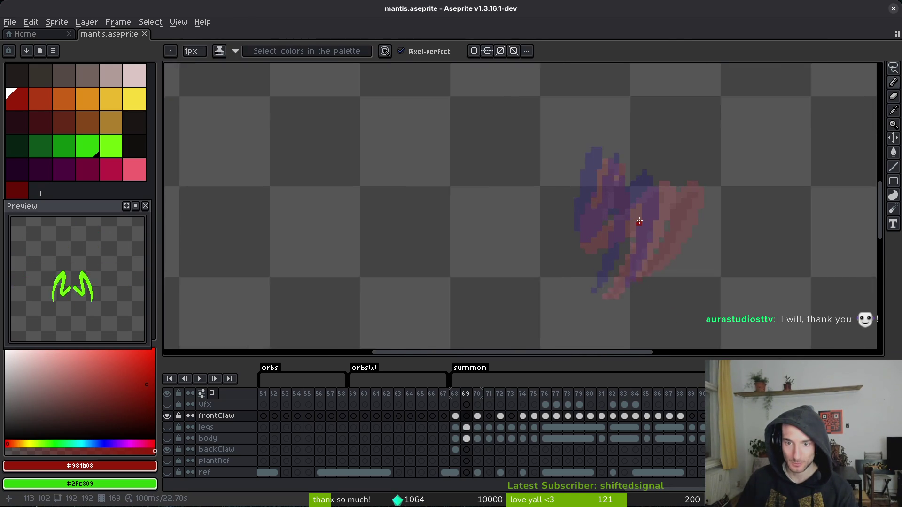
{"action": "key", "text": "alt"}
{"action": "key", "text": "Left"}
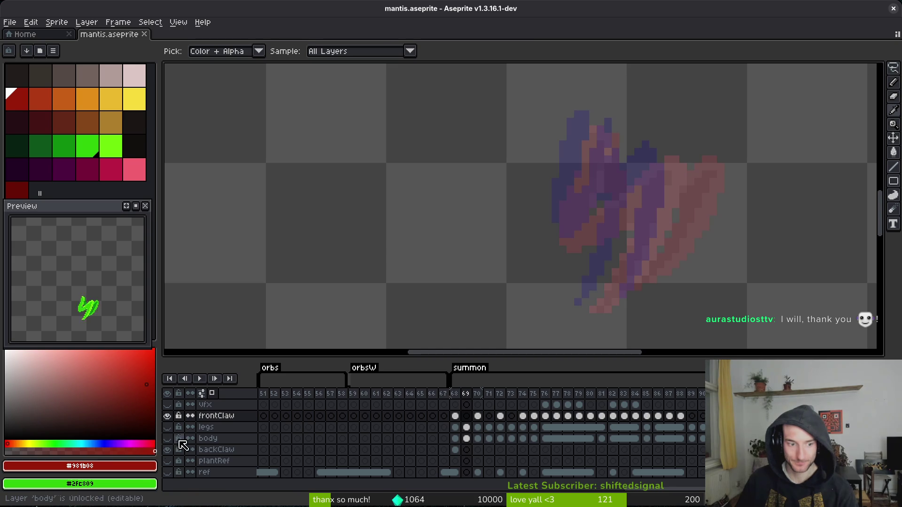
{"action": "left_click", "coordinate": [167, 438]}
{"action": "scroll", "coordinate": [554, 262], "scroll_direction": "down", "scroll_amount": 1}
{"action": "key", "text": "alt"}
{"action": "key", "text": "Right"}
{"action": "key", "text": "Right"}
{"action": "key", "text": "Left"}
{"action": "key", "text": "Left"}
{"action": "key", "text": "Right"}
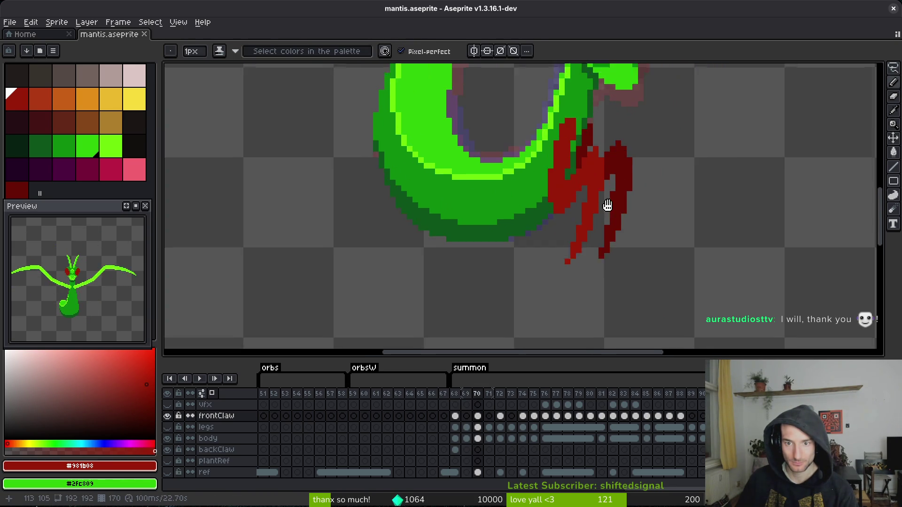
{"action": "scroll", "coordinate": [609, 187], "scroll_direction": "up", "scroll_amount": 1}
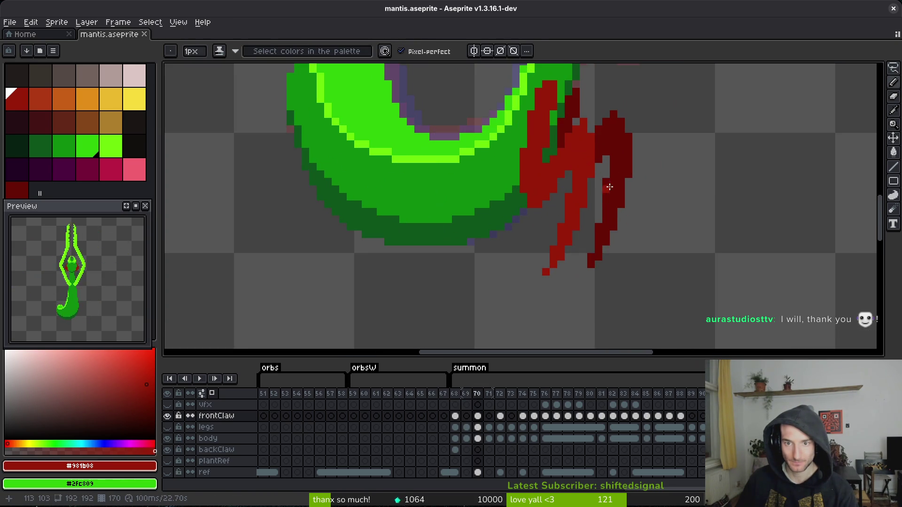
Repaint frame 70's front claw in bright red #981b08, save, and open the chat's Reddit link.
{"action": "left_click_drag", "start_coordinate": [597, 120], "coordinate": [597, 151]}
{"action": "scroll", "coordinate": [596, 140], "scroll_direction": "up", "scroll_amount": 1}
{"action": "left_click", "coordinate": [598, 116]}
{"action": "left_click_drag", "start_coordinate": [598, 119], "coordinate": [588, 242]}
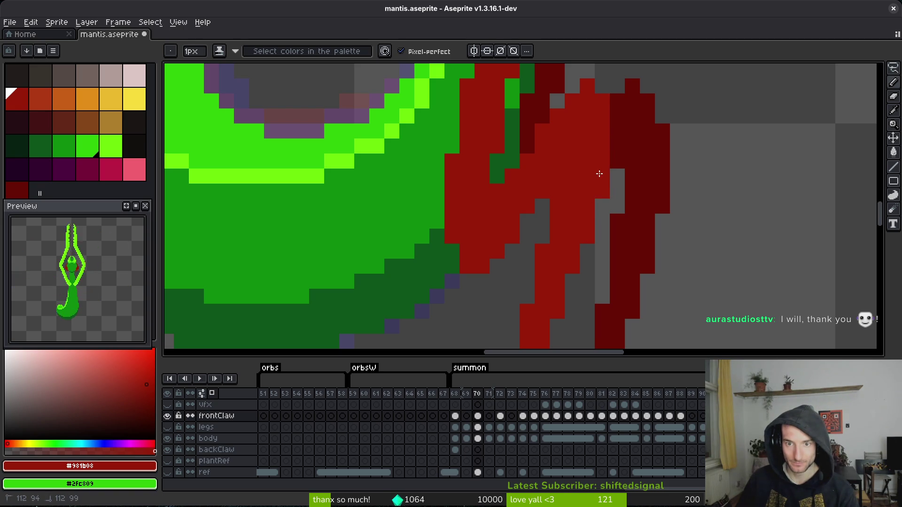
{"action": "scroll", "coordinate": [600, 174], "scroll_direction": "down", "scroll_amount": 2}
{"action": "mouse_move", "coordinate": [587, 201]}
{"action": "left_mouse_down"}
{"action": "mouse_move", "coordinate": [582, 194]}
{"action": "mouse_move", "coordinate": [530, 313]}
{"action": "left_mouse_up"}
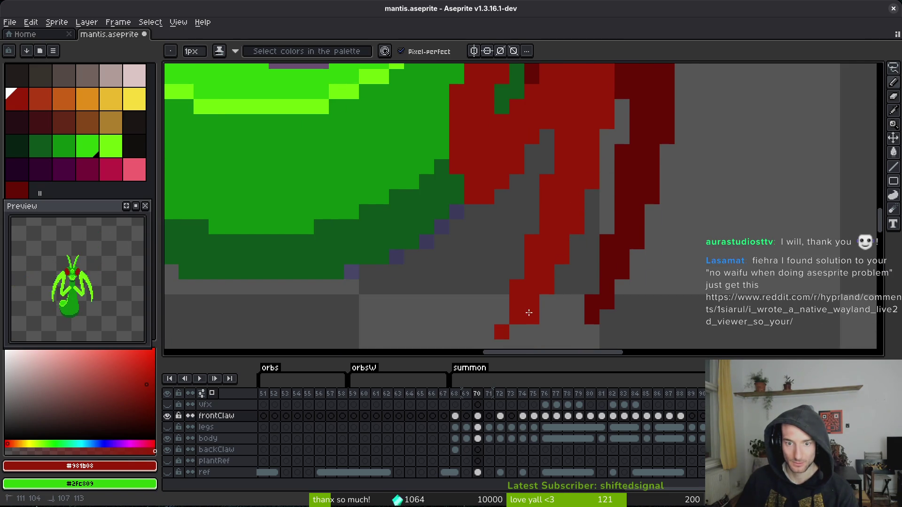
{"action": "scroll", "coordinate": [530, 313], "scroll_direction": "down", "scroll_amount": 1}
{"action": "left_click", "coordinate": [528, 304]}
{"action": "left_click", "coordinate": [505, 331]}
{"action": "left_click", "coordinate": [533, 316]}
{"action": "key", "text": "ctrl+s"}
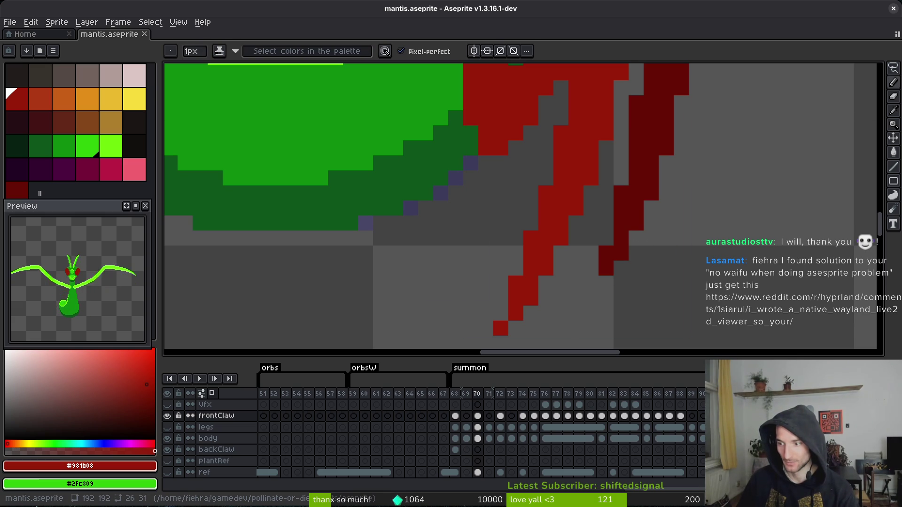
{"action": "key", "text": "super+s"}
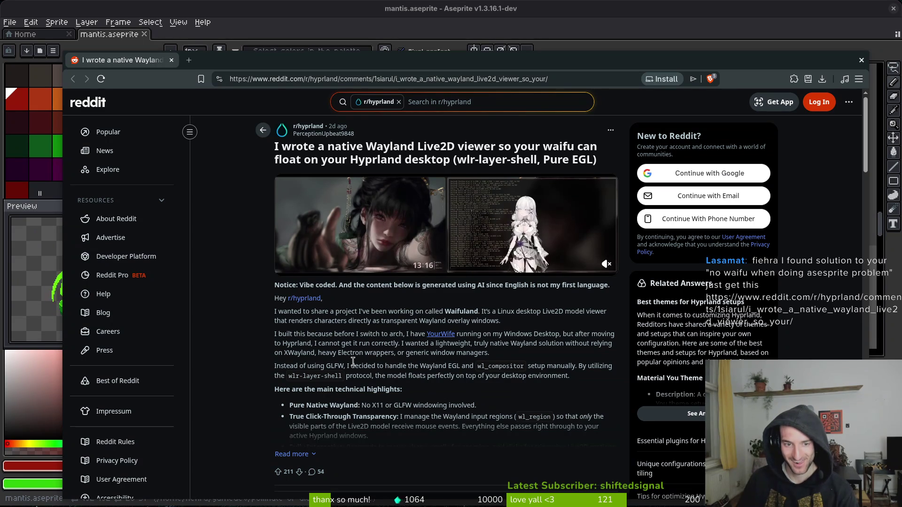
Read through the r/hyprland Wayland Live2D viewer post, then close the browser.
{"action": "scroll", "coordinate": [324, 355], "scroll_direction": "down", "scroll_amount": 3}
{"action": "scroll", "coordinate": [499, 309], "scroll_direction": "down", "scroll_amount": 6}
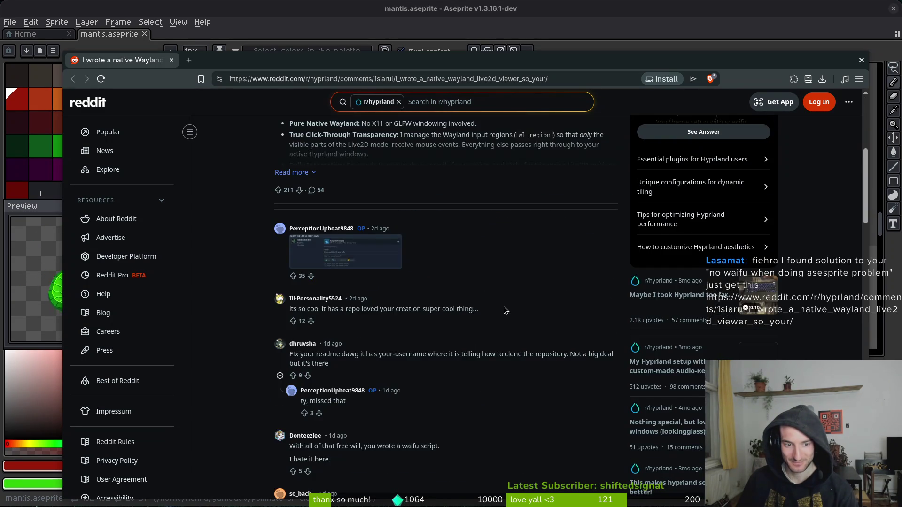
{"action": "scroll", "coordinate": [505, 311], "scroll_direction": "down", "scroll_amount": 6}
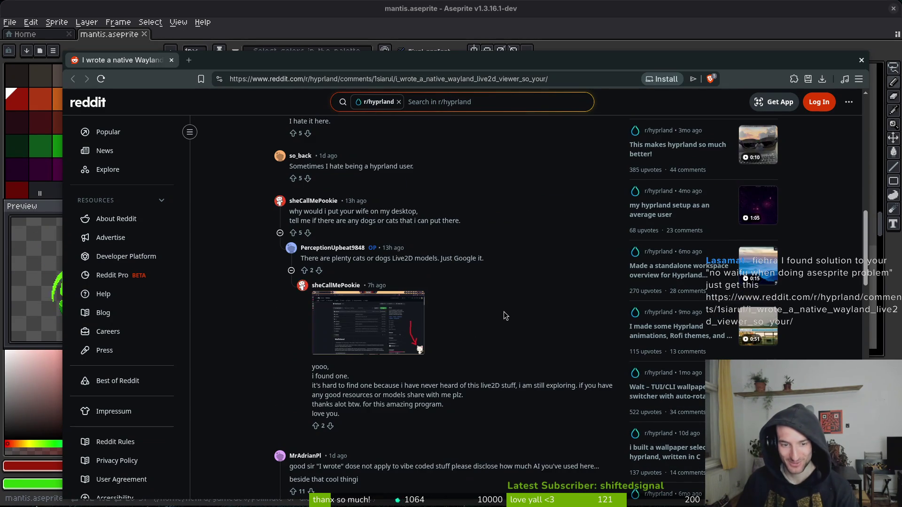
{"action": "scroll", "coordinate": [506, 310], "scroll_direction": "up", "scroll_amount": 12}
{"action": "scroll", "coordinate": [508, 303], "scroll_direction": "up", "scroll_amount": 2}
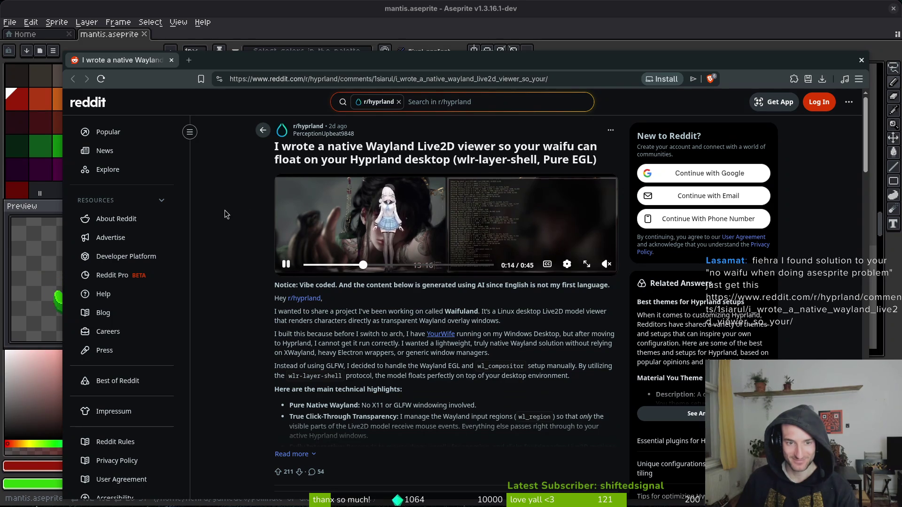
{"action": "key", "text": "ctrl+w"}
{"action": "scroll", "coordinate": [591, 185], "scroll_direction": "down", "scroll_amount": 2}
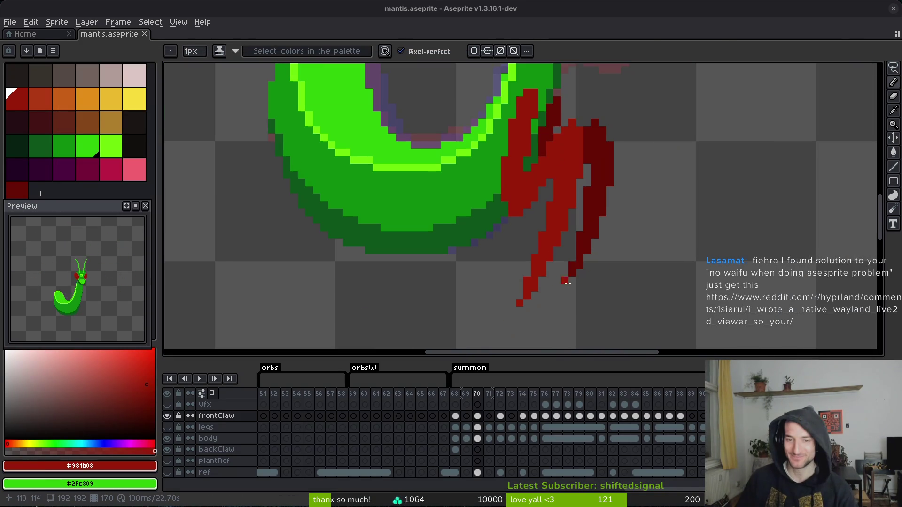
Extend frame 70's claw tip downward in dark red #680d05 and save mantis.aseprite.
{"action": "left_click", "coordinate": [599, 191], "text": "alt"}
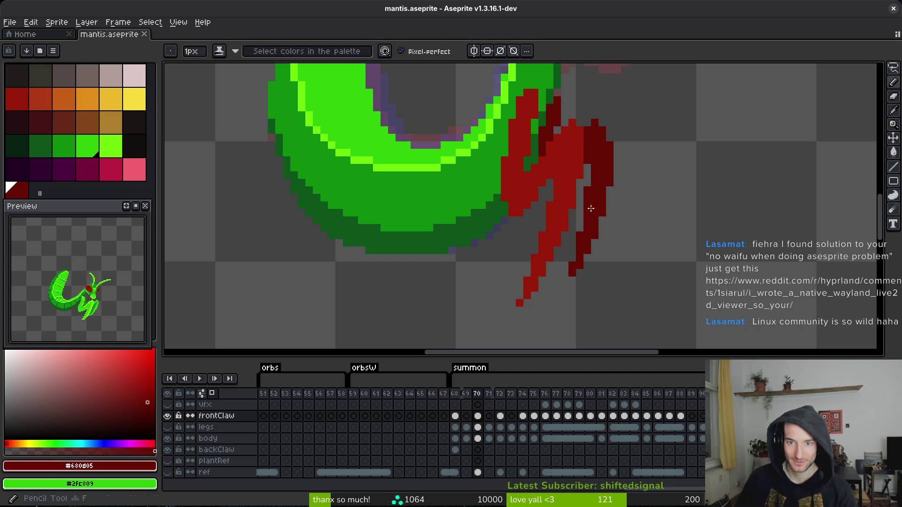
{"action": "mouse_move", "coordinate": [599, 236]}
{"action": "left_mouse_down"}
{"action": "mouse_move", "coordinate": [576, 285]}
{"action": "mouse_move", "coordinate": [558, 301]}
{"action": "mouse_move", "coordinate": [564, 291]}
{"action": "left_mouse_up"}
{"action": "key", "text": "e"}
{"action": "key", "text": "b"}
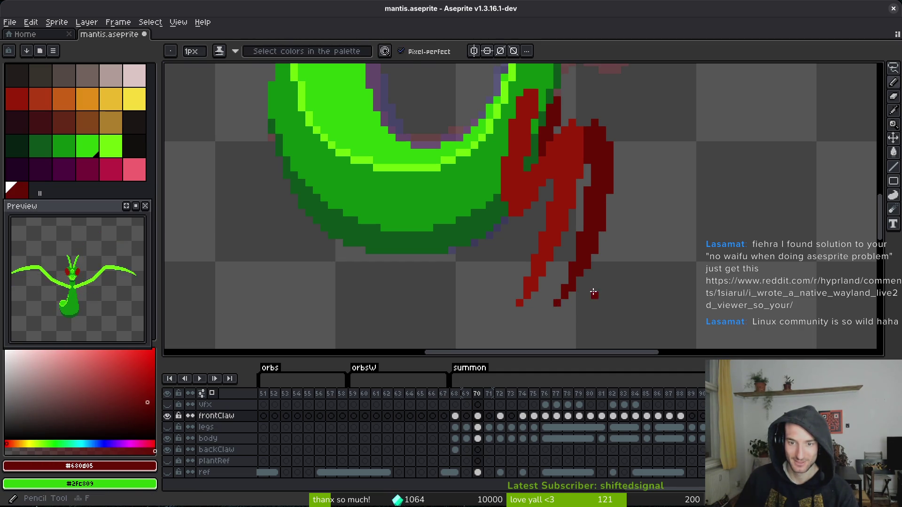
{"action": "key", "text": "ctrl+s"}
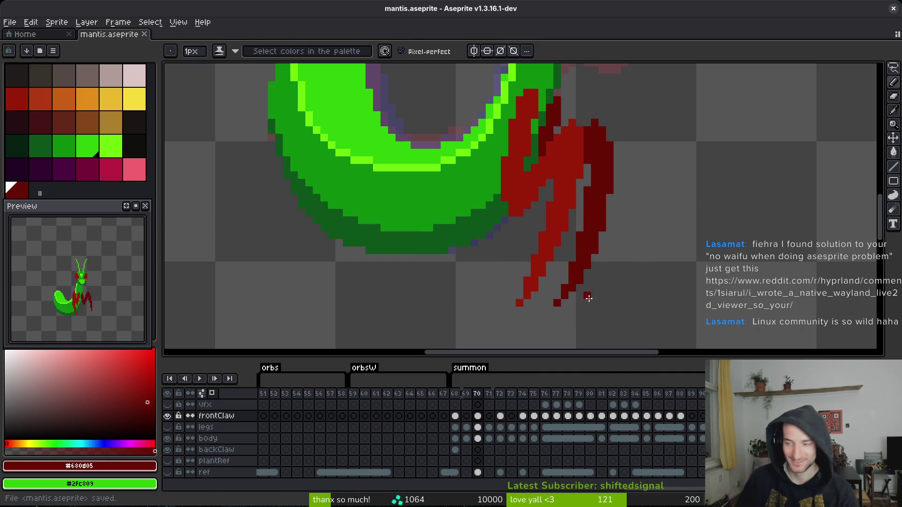
{"action": "key", "text": "ctrl+s"}
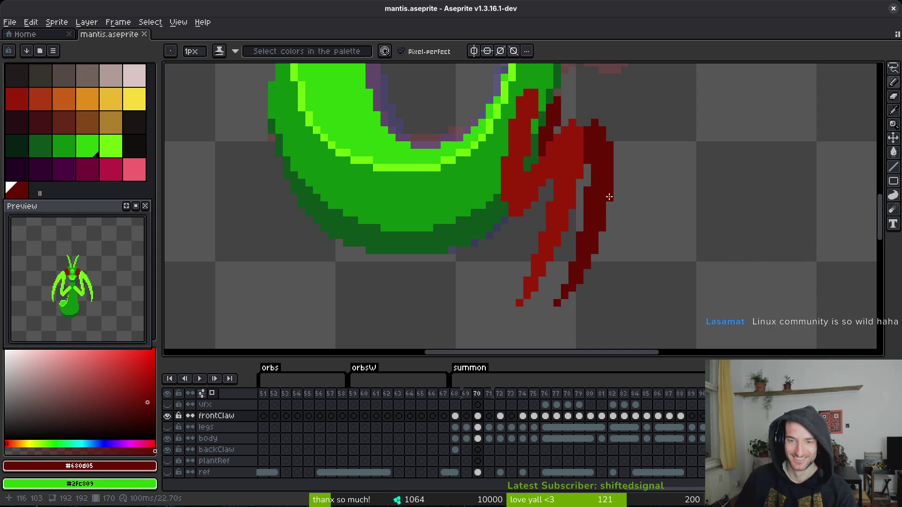
Step back to frame 68 and play the animation to check the claws.
{"action": "key", "text": "ctrl+s"}
{"action": "scroll", "coordinate": [626, 199], "scroll_direction": "down", "scroll_amount": 5}
{"action": "key", "text": "Left"}
{"action": "key", "text": "Left"}
{"action": "key", "text": "i"}
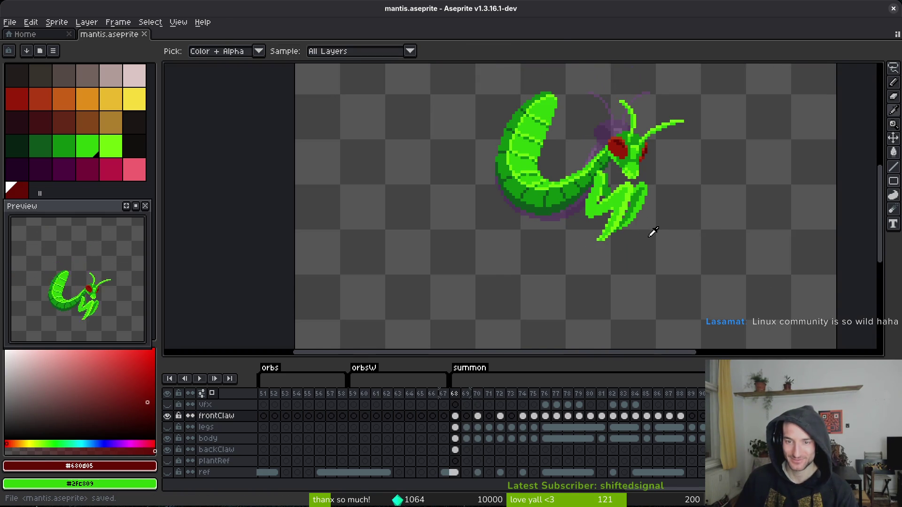
{"action": "key", "text": "Right"}
{"action": "key", "text": "Right"}
{"action": "key", "text": "Left"}
{"action": "key", "text": "Left"}
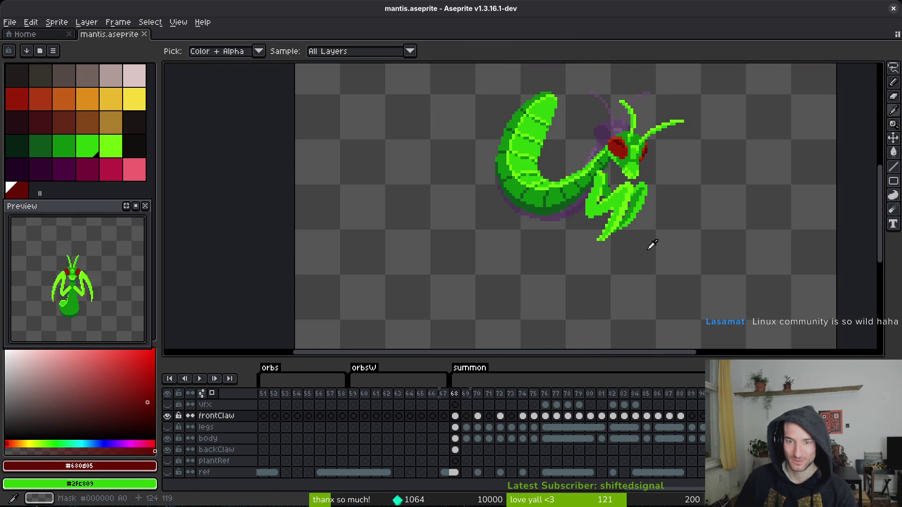
{"action": "key", "text": "Return"}
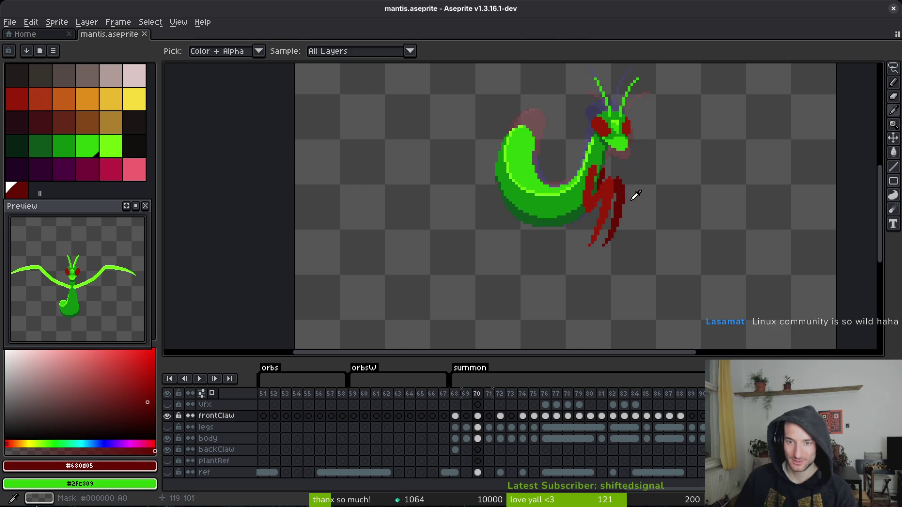
{"action": "scroll", "coordinate": [606, 214], "scroll_direction": "up", "scroll_amount": 2}
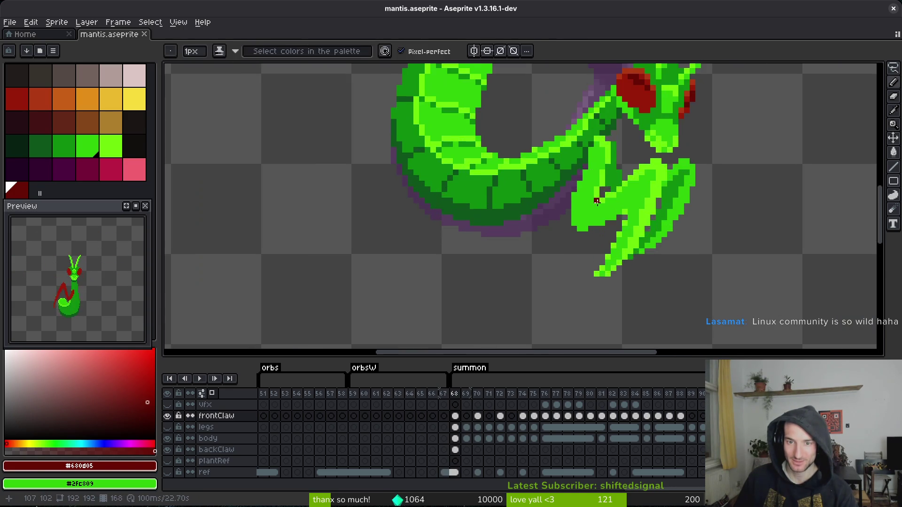
Add a bright red pixel to the claw on frame 70.
{"action": "key", "text": "b"}
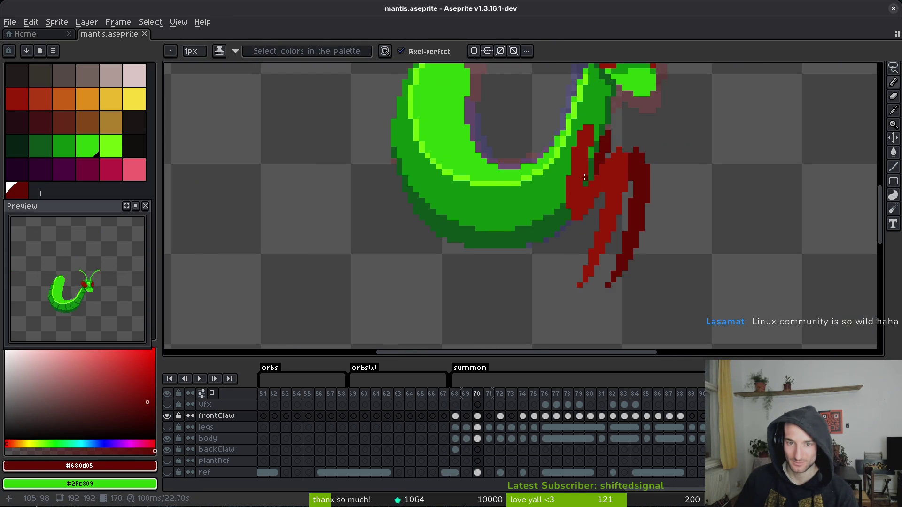
{"action": "left_click", "coordinate": [584, 177], "text": "alt"}
{"action": "left_click", "coordinate": [590, 154]}
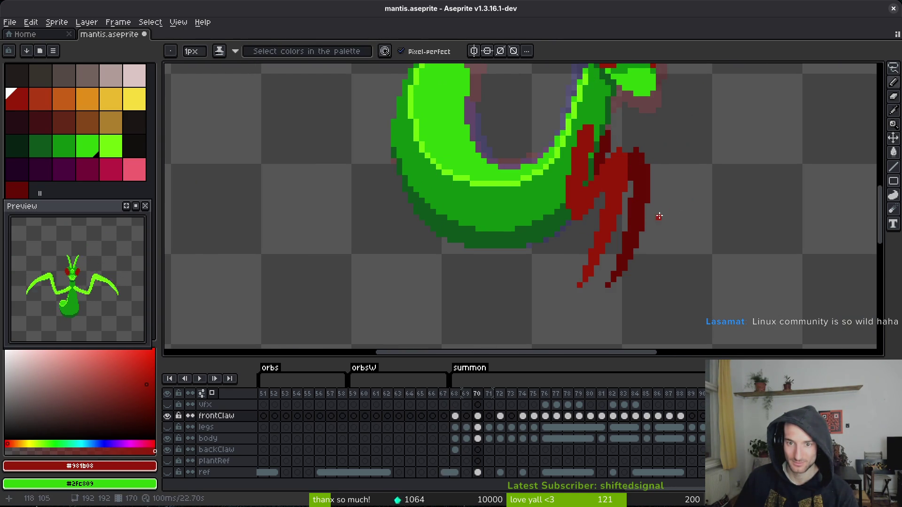
{"action": "scroll", "coordinate": [629, 195], "scroll_direction": "down", "scroll_amount": 1}
On frame 72, lengthen and thicken the front claw tip in dark red.
{"action": "key", "text": "Right"}
{"action": "key", "text": "Right"}
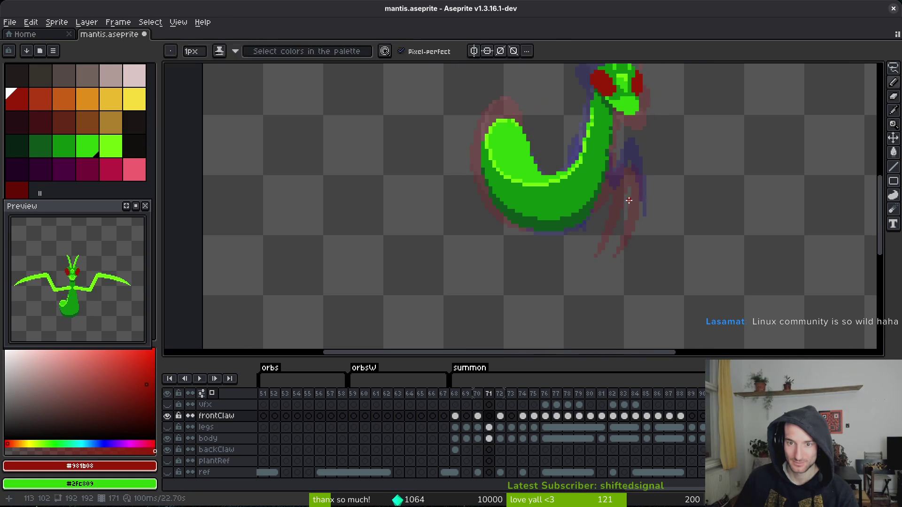
{"action": "scroll", "coordinate": [585, 229], "scroll_direction": "up", "scroll_amount": 3}
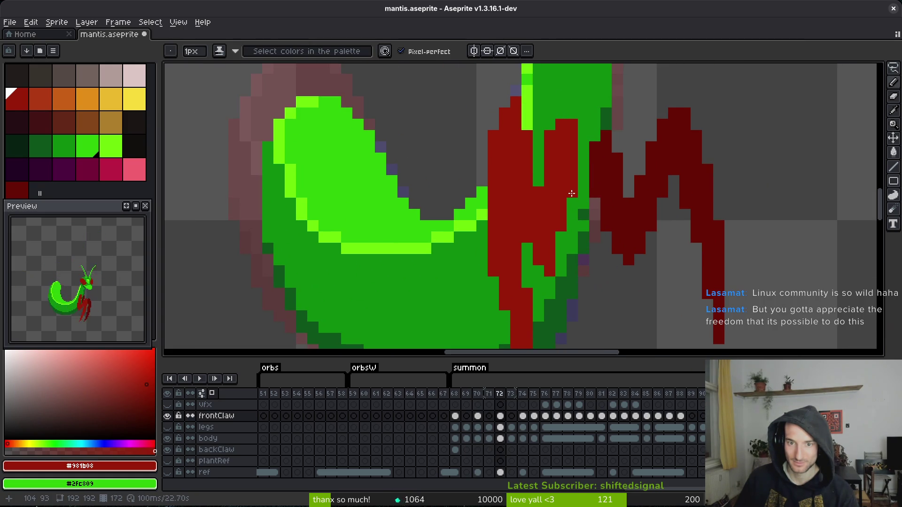
{"action": "scroll", "coordinate": [570, 190], "scroll_direction": "down", "scroll_amount": 5}
{"action": "scroll", "coordinate": [611, 206], "scroll_direction": "up", "scroll_amount": 3}
{"action": "left_click", "coordinate": [614, 207], "text": "alt"}
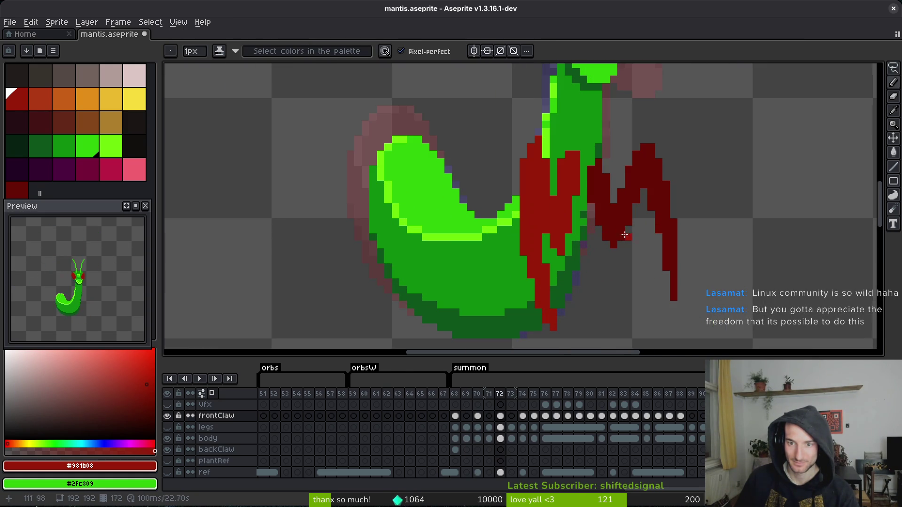
{"action": "scroll", "coordinate": [685, 263], "scroll_direction": "up", "scroll_amount": 1}
{"action": "scroll", "coordinate": [640, 167], "scroll_direction": "down", "scroll_amount": 1}
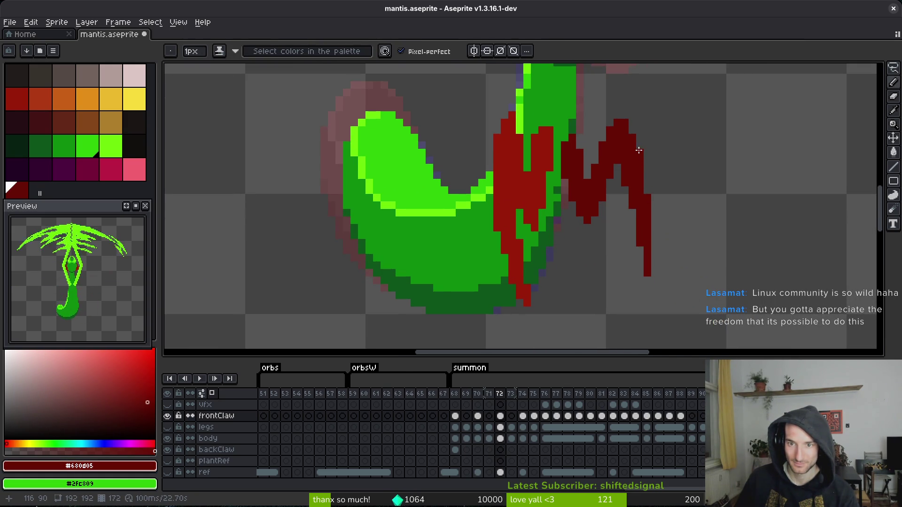
{"action": "left_click", "coordinate": [651, 187]}
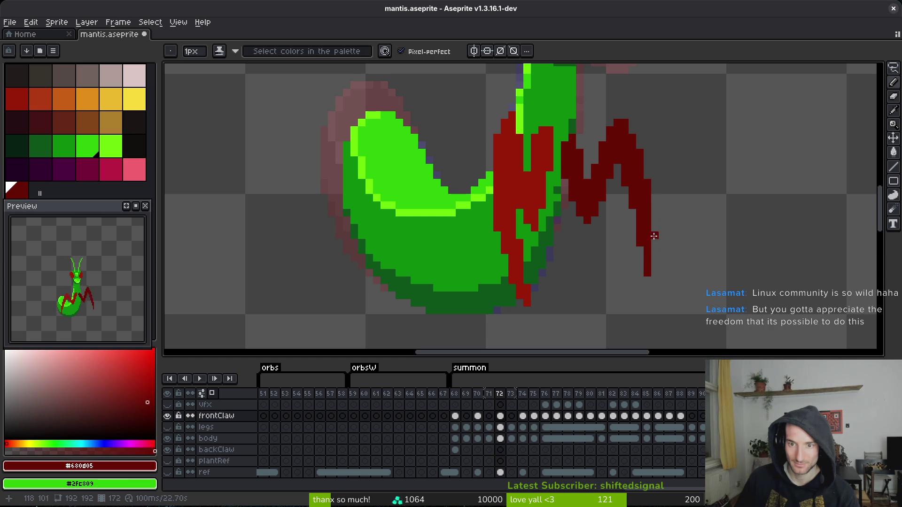
{"action": "left_click_drag", "start_coordinate": [647, 265], "coordinate": [647, 282]}
{"action": "left_click_drag", "start_coordinate": [655, 233], "coordinate": [655, 261]}
{"action": "left_click_drag", "start_coordinate": [648, 294], "coordinate": [647, 312]}
{"action": "left_click", "coordinate": [655, 268]}
Add two bright red pixels below frame 72's claw tip.
{"action": "scroll", "coordinate": [663, 257], "scroll_direction": "down", "scroll_amount": 3}
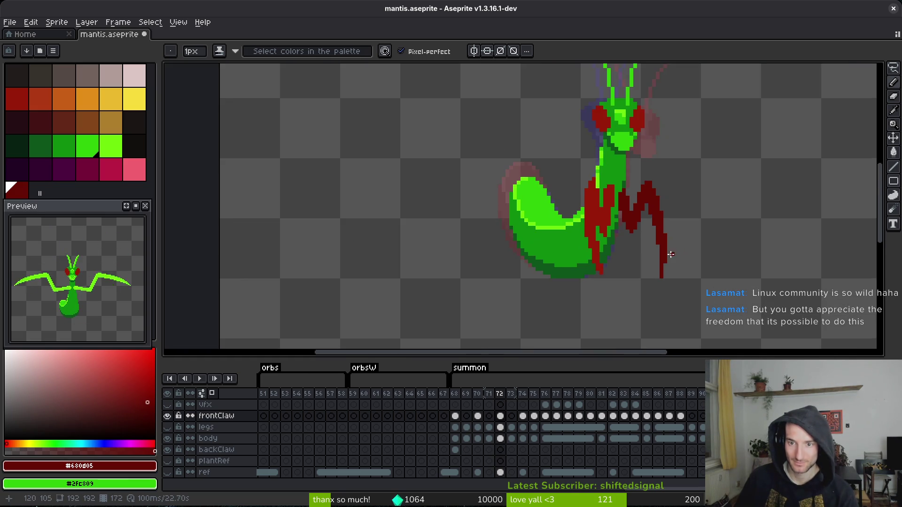
{"action": "scroll", "coordinate": [614, 276], "scroll_direction": "up", "scroll_amount": 3}
{"action": "left_click", "coordinate": [567, 267], "text": "alt"}
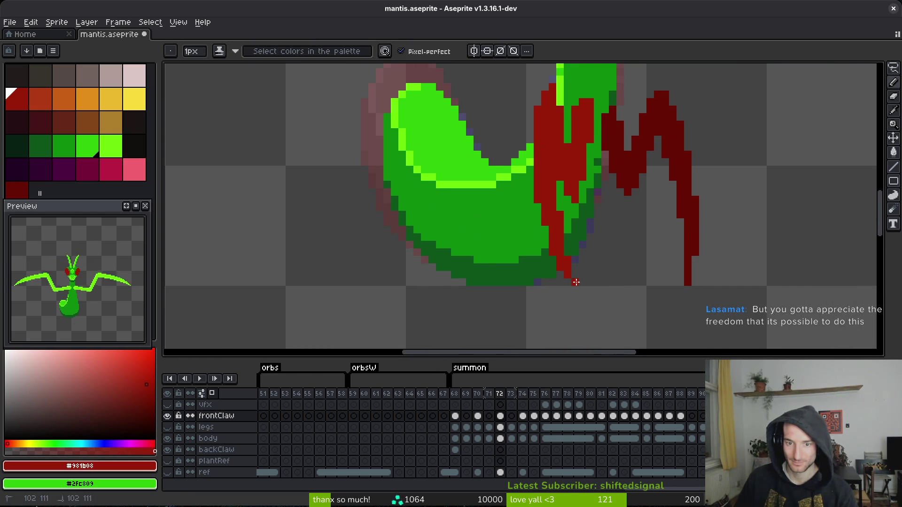
{"action": "scroll", "coordinate": [610, 291], "scroll_direction": "down", "scroll_amount": 2}
{"action": "scroll", "coordinate": [596, 278], "scroll_direction": "up", "scroll_amount": 3}
{"action": "left_click", "coordinate": [584, 280]}
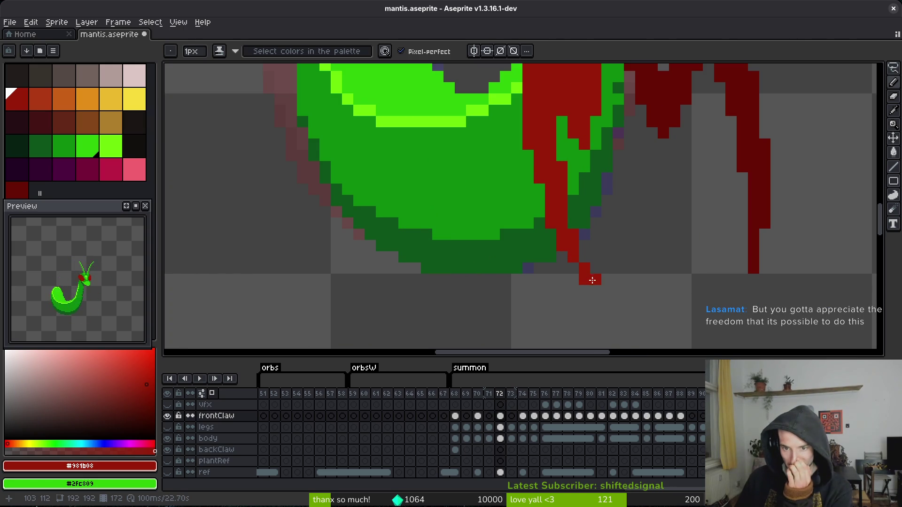
{"action": "left_click", "coordinate": [585, 291]}
{"action": "scroll", "coordinate": [641, 247], "scroll_direction": "down", "scroll_amount": 2}
Save the sprite and advance to summon frame 74.
{"action": "key", "text": "ctrl+s"}
{"action": "key", "text": "alt+Right"}
{"action": "key", "text": "alt+Right"}
{"action": "scroll", "coordinate": [621, 224], "scroll_direction": "up", "scroll_amount": 1}
{"action": "scroll", "coordinate": [621, 224], "scroll_direction": "up", "scroll_amount": 1}
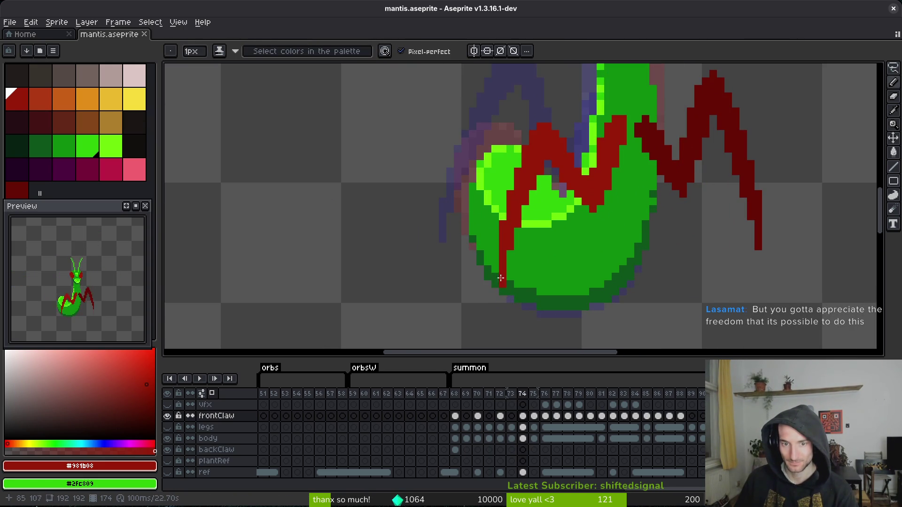
Paint a red claw line downward and erase the stray red pixels.
{"action": "left_click_drag", "start_coordinate": [503, 287], "coordinate": [504, 317]}
{"action": "left_click_drag", "start_coordinate": [495, 258], "coordinate": [508, 328]}
{"action": "left_click_drag", "start_coordinate": [509, 262], "coordinate": [507, 282]}
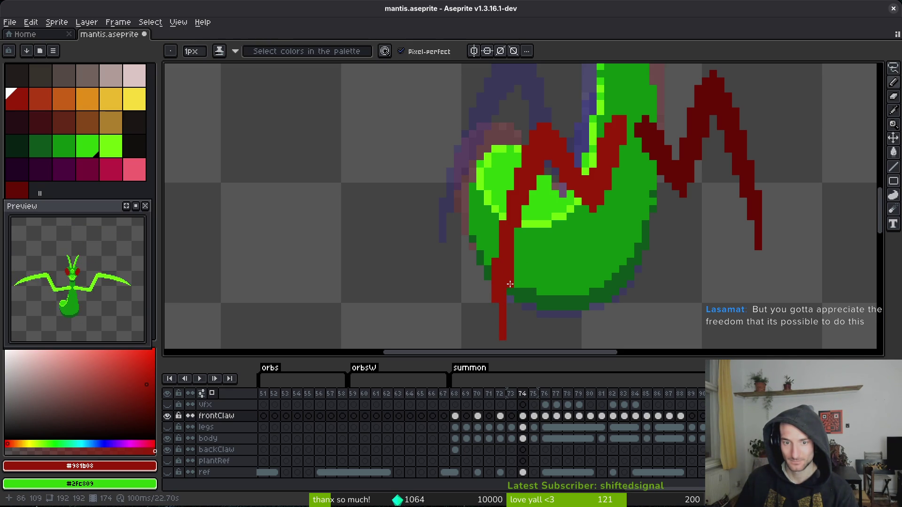
{"action": "key", "text": "e"}
{"action": "left_click", "coordinate": [509, 308]}
{"action": "left_click_drag", "start_coordinate": [510, 287], "coordinate": [510, 268]}
Select the red claw tip area, drop the selection, and save the sprite.
{"action": "key", "text": "m"}
{"action": "left_click_drag", "start_coordinate": [462, 246], "coordinate": [566, 348]}
{"action": "scroll", "coordinate": [570, 199], "scroll_direction": "up", "scroll_amount": 3}
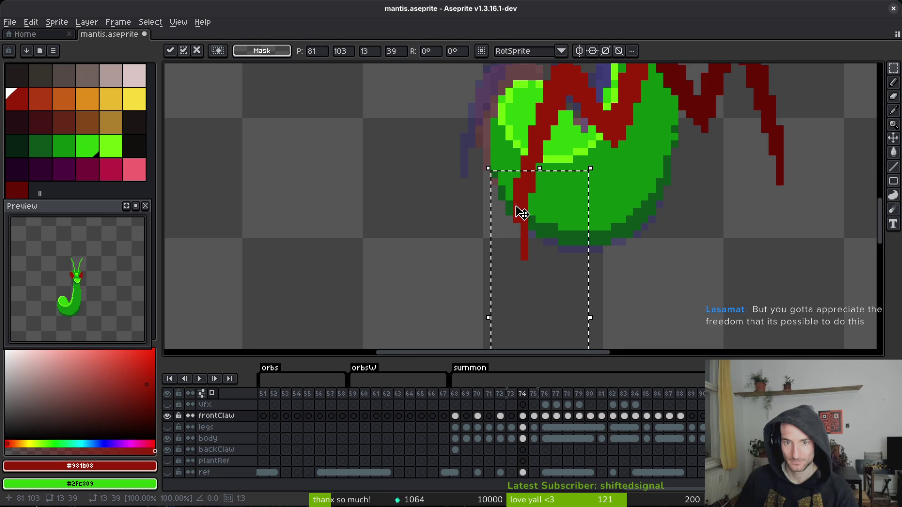
{"action": "scroll", "coordinate": [531, 212], "scroll_direction": "up", "scroll_amount": 2}
{"action": "left_click_drag", "start_coordinate": [501, 205], "coordinate": [581, 307]}
{"action": "left_click", "coordinate": [544, 256]}
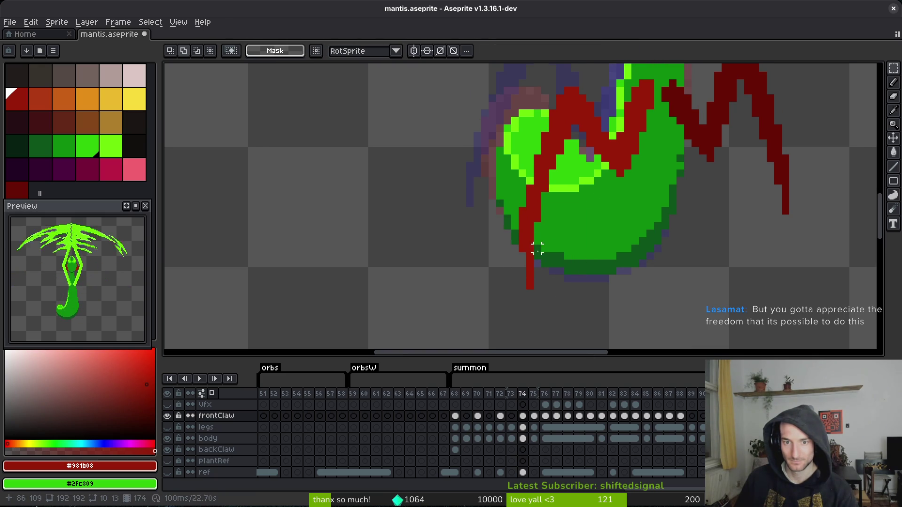
{"action": "left_click_drag", "start_coordinate": [510, 213], "coordinate": [566, 284]}
{"action": "key", "text": "ctrl+d"}
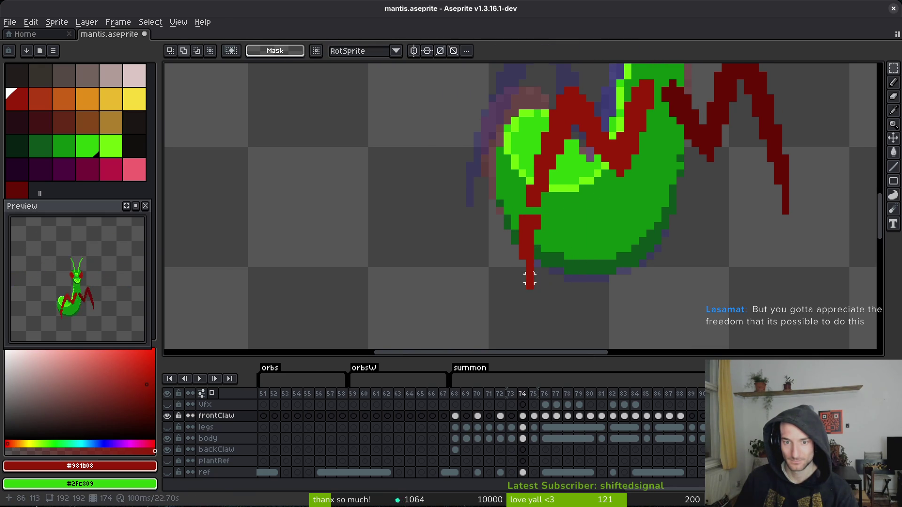
{"action": "key", "text": "e"}
{"action": "key", "text": "ctrl+s"}
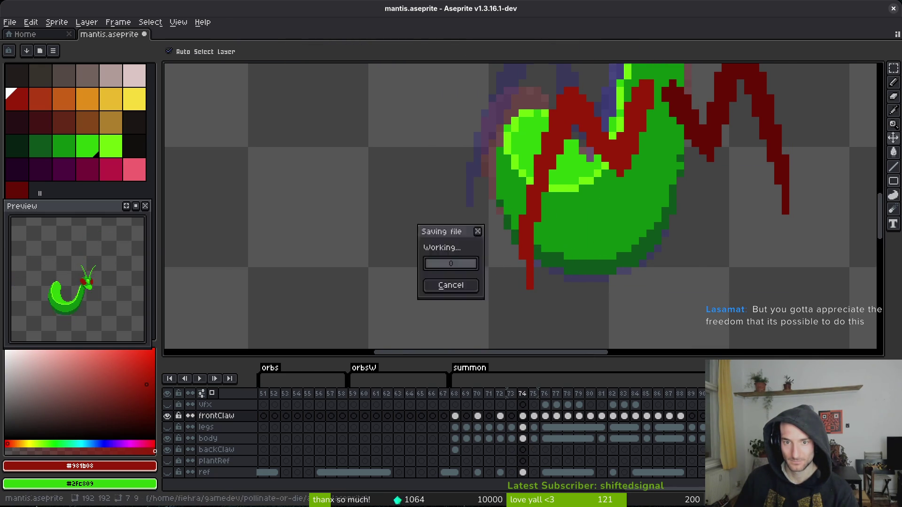
Advance to summon frame 75 and save.
{"action": "scroll", "coordinate": [618, 262], "scroll_direction": "up", "scroll_amount": 2}
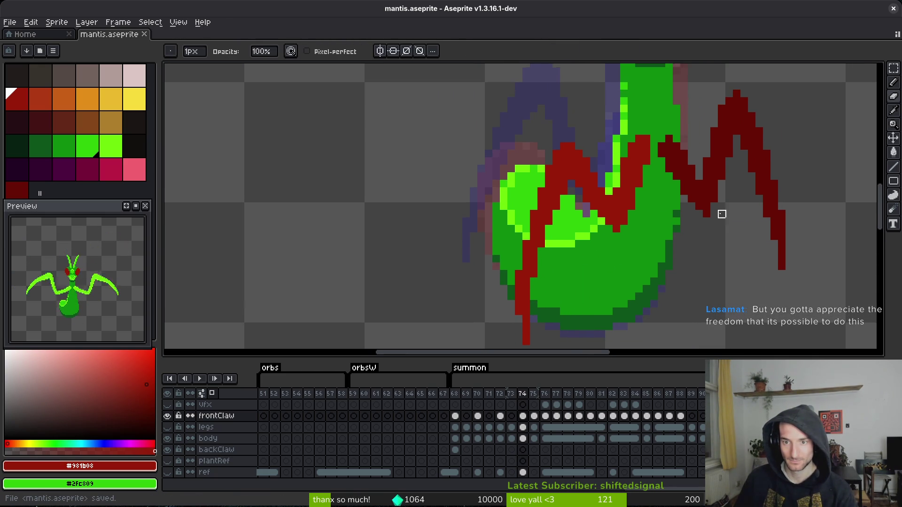
{"action": "scroll", "coordinate": [720, 211], "scroll_direction": "down", "scroll_amount": 2}
{"action": "scroll", "coordinate": [740, 216], "scroll_direction": "up", "scroll_amount": 2}
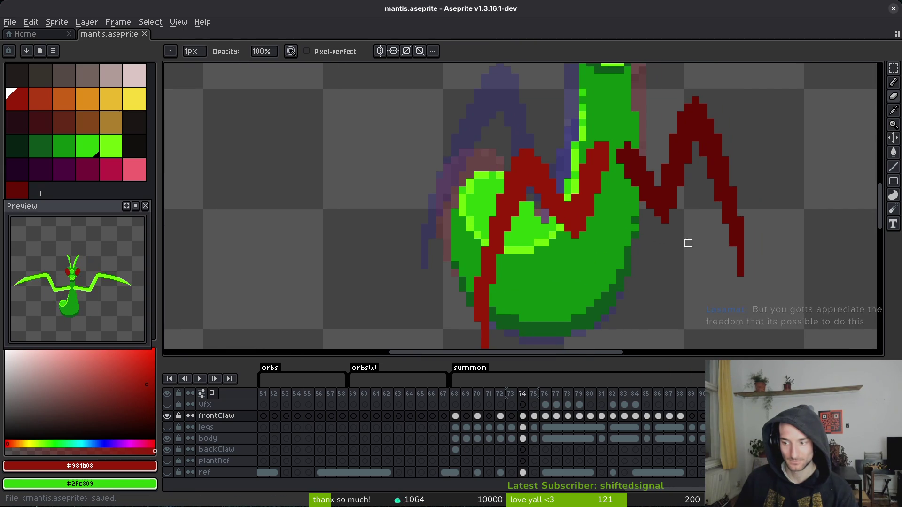
{"action": "scroll", "coordinate": [686, 241], "scroll_direction": "down", "scroll_amount": 1}
{"action": "key", "text": "period"}
{"action": "key", "text": "ctrl+s"}
{"action": "scroll", "coordinate": [570, 226], "scroll_direction": "down", "scroll_amount": 1}
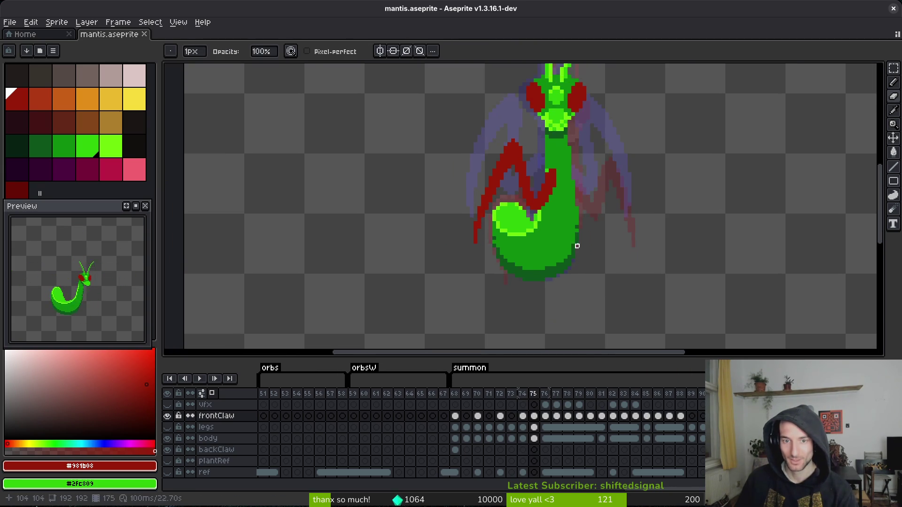
Compare frames 75 and 76, add a pixel to the left claw on frame 76, and save.
{"action": "key", "text": "alt"}
{"action": "key", "text": "period"}
{"action": "key", "text": "comma"}
{"action": "key", "text": "period"}
{"action": "scroll", "coordinate": [583, 244], "scroll_direction": "down", "scroll_amount": 1}
{"action": "scroll", "coordinate": [590, 257], "scroll_direction": "up", "scroll_amount": 1}
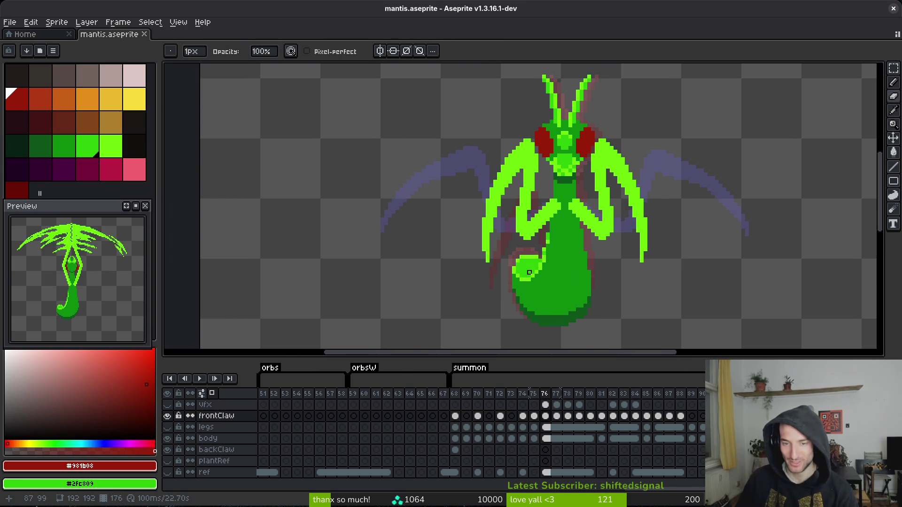
{"action": "scroll", "coordinate": [507, 242], "scroll_direction": "up", "scroll_amount": 1}
{"action": "left_click", "coordinate": [479, 253]}
{"action": "key", "text": "ctrl+s"}
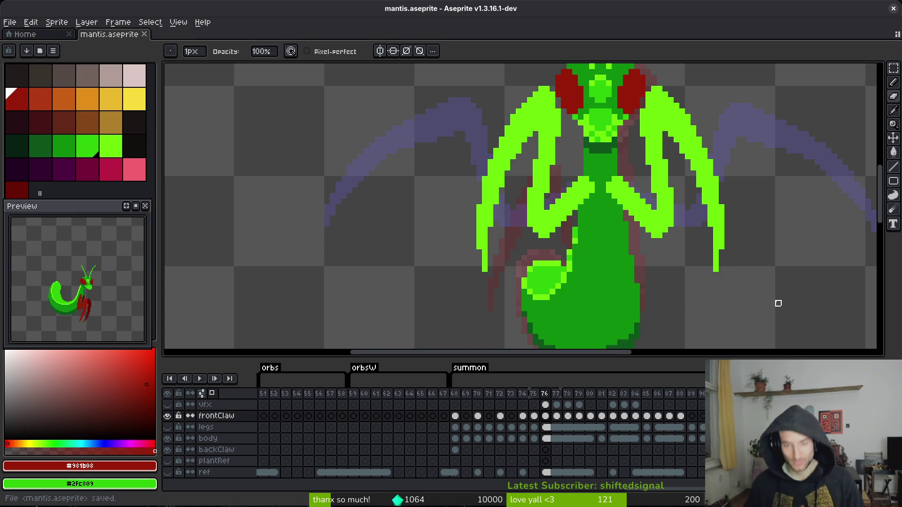
On frame 75, extend the front claw downward with dark red pixels and save.
{"action": "key", "text": "i"}
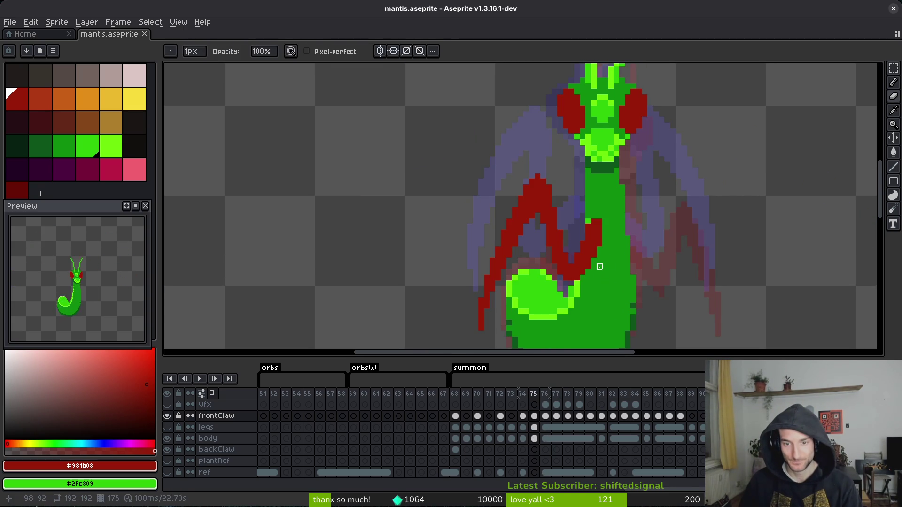
{"action": "scroll", "coordinate": [584, 250], "scroll_direction": "up", "scroll_amount": 2}
{"action": "key", "text": "b"}
{"action": "key", "text": "Left"}
{"action": "left_click", "coordinate": [569, 273]}
{"action": "left_click_drag", "start_coordinate": [577, 259], "coordinate": [574, 274]}
{"action": "left_click", "coordinate": [557, 260]}
{"action": "scroll", "coordinate": [587, 225], "scroll_direction": "down", "scroll_amount": 2}
{"action": "key", "text": "ctrl+s"}
Add a dark red pixel to the claw tip and save again.
{"action": "left_click", "coordinate": [574, 226]}
{"action": "key", "text": "ctrl+s"}
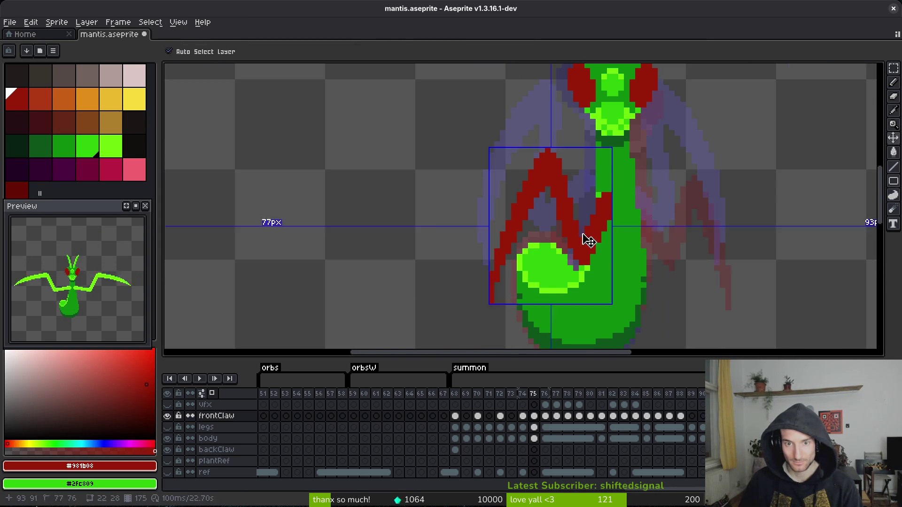
{"action": "scroll", "coordinate": [584, 237], "scroll_direction": "down", "scroll_amount": 3}
{"action": "key", "text": "i"}
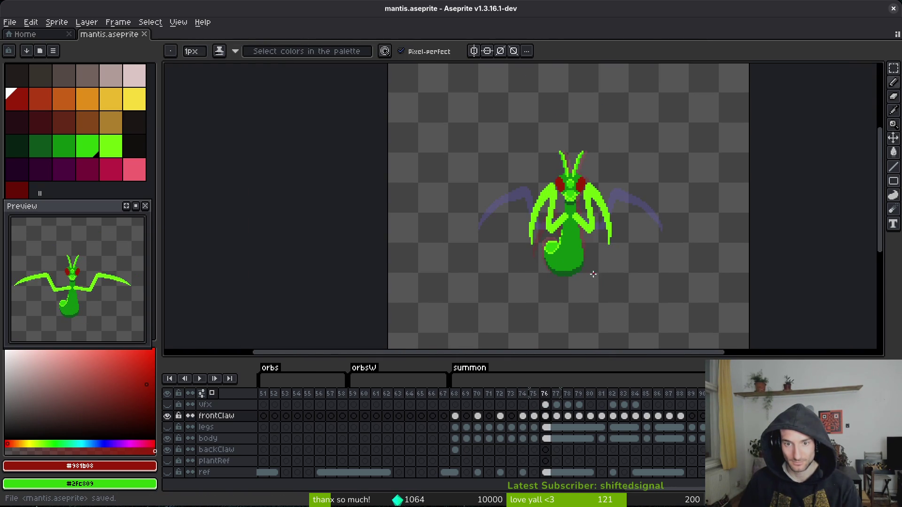
{"action": "scroll", "coordinate": [592, 259], "scroll_direction": "up", "scroll_amount": 2}
{"action": "key", "text": "b"}
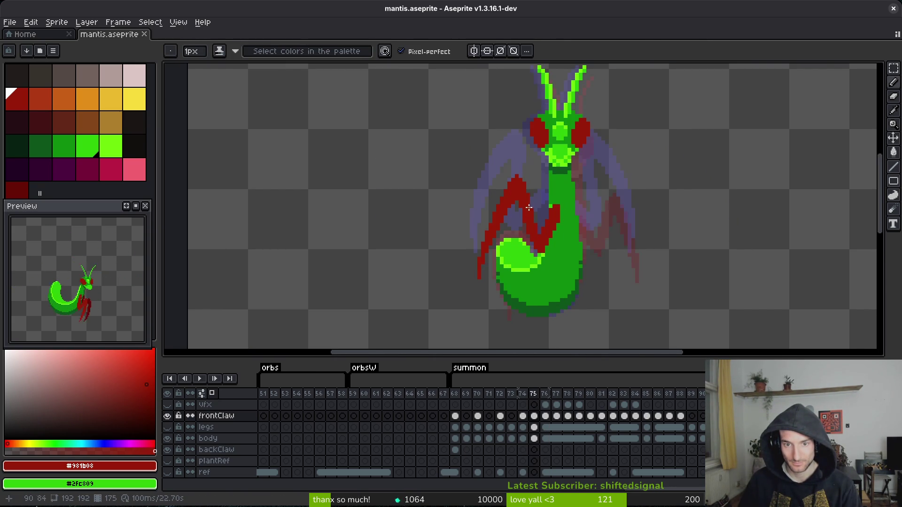
{"action": "scroll", "coordinate": [535, 281], "scroll_direction": "up", "scroll_amount": 2}
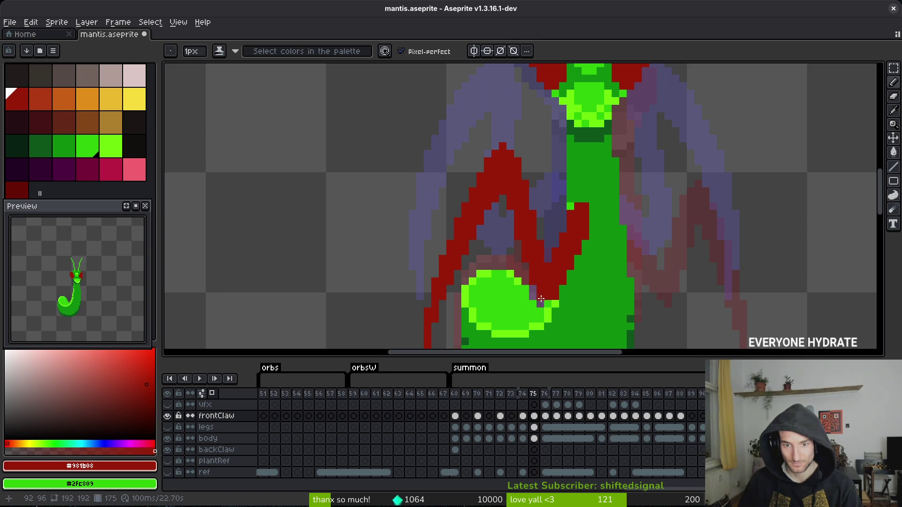
{"action": "key", "text": "v"}
{"action": "key", "text": "ctrl+s"}
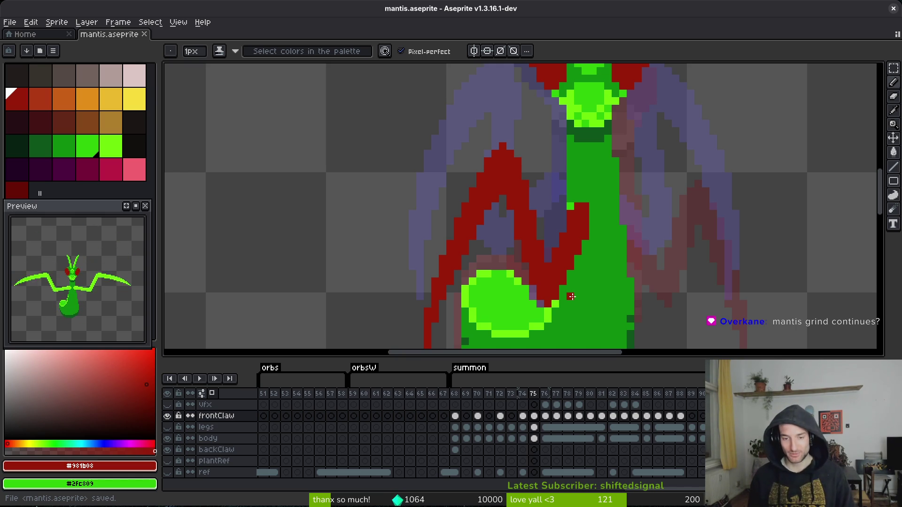
Browse the timeline to the legs cel at frame 50, then go to the Home page.
{"action": "scroll", "coordinate": [447, 426], "scroll_direction": "left", "scroll_amount": 5}
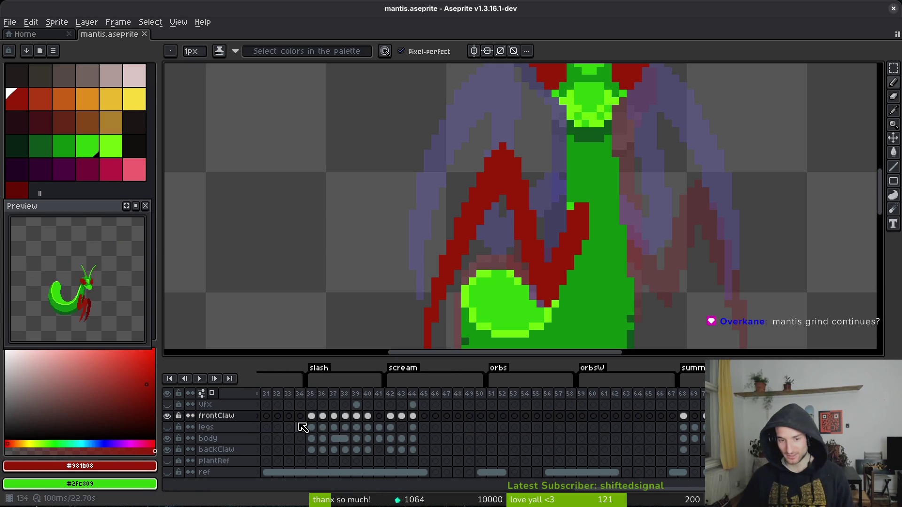
{"action": "scroll", "coordinate": [562, 448], "scroll_direction": "left", "scroll_amount": 4}
{"action": "left_click_drag", "start_coordinate": [569, 257], "coordinate": [580, 174]}
{"action": "mouse_move", "coordinate": [586, 446]}
{"action": "left_mouse_down"}
{"action": "mouse_move", "coordinate": [409, 437]}
{"action": "mouse_move", "coordinate": [373, 457]}
{"action": "mouse_move", "coordinate": [519, 445]}
{"action": "left_mouse_up"}
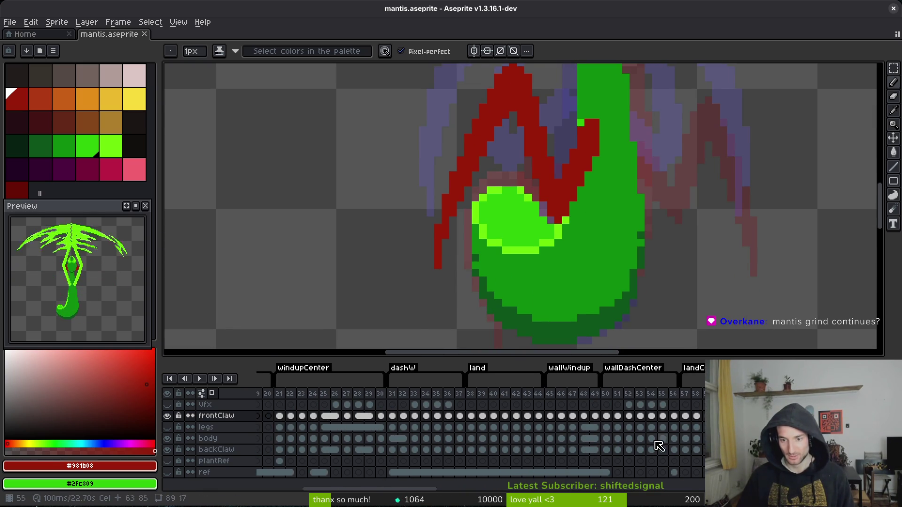
{"action": "scroll", "coordinate": [676, 444], "scroll_direction": "right", "scroll_amount": 4}
{"action": "left_click_drag", "start_coordinate": [472, 416], "coordinate": [573, 451]}
{"action": "left_click", "coordinate": [469, 426]}
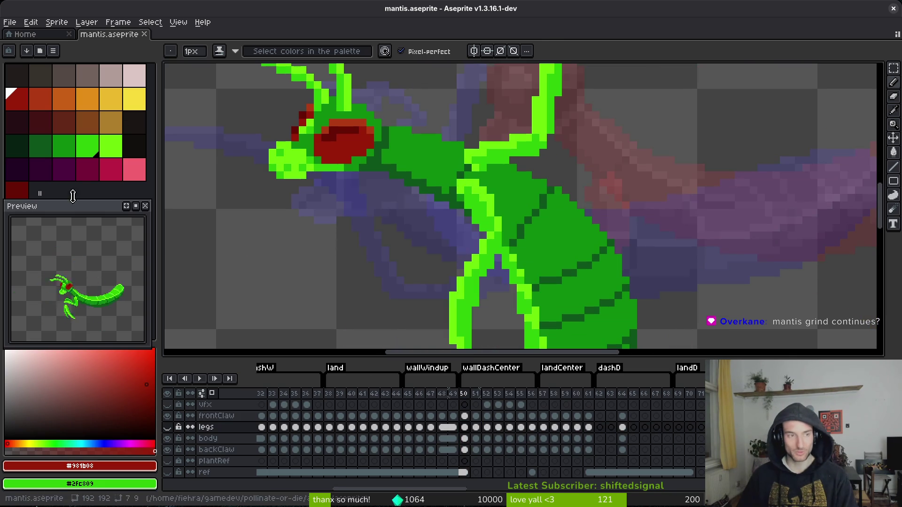
{"action": "left_click", "coordinate": [23, 35]}
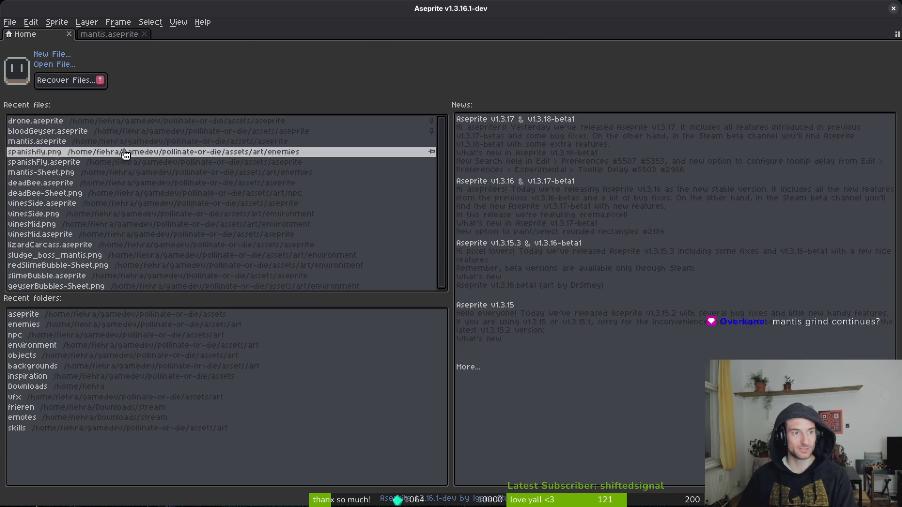
Open spanishFly.aseprite from Recent files, play its animation, and step to fly frame 17.
{"action": "left_click", "coordinate": [56, 163]}
{"action": "left_click", "coordinate": [623, 407]}
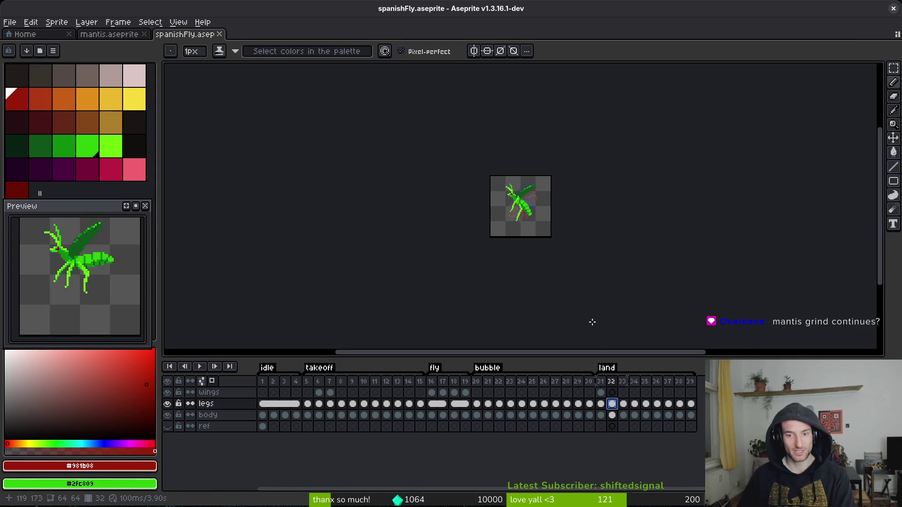
{"action": "scroll", "coordinate": [521, 212], "scroll_direction": "up", "scroll_amount": 3}
{"action": "key", "text": "Return"}
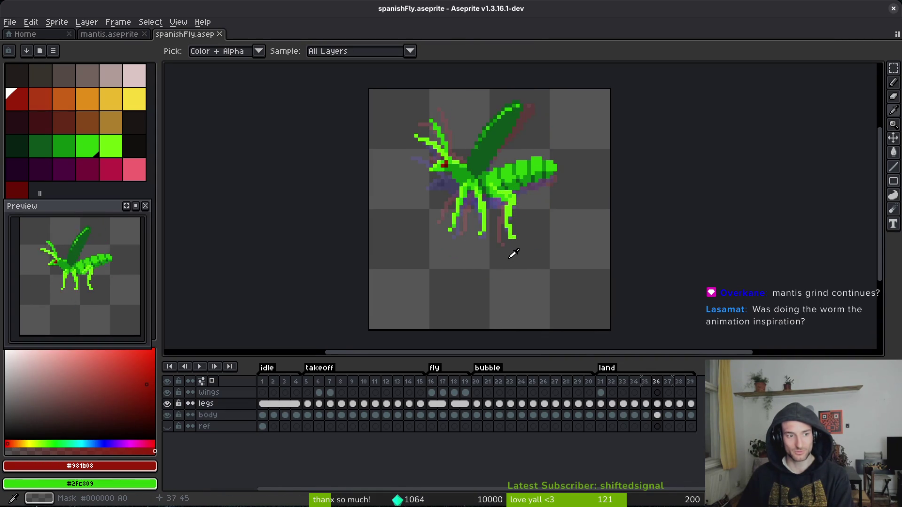
{"action": "key", "text": "Return"}
{"action": "left_click", "coordinate": [446, 415]}
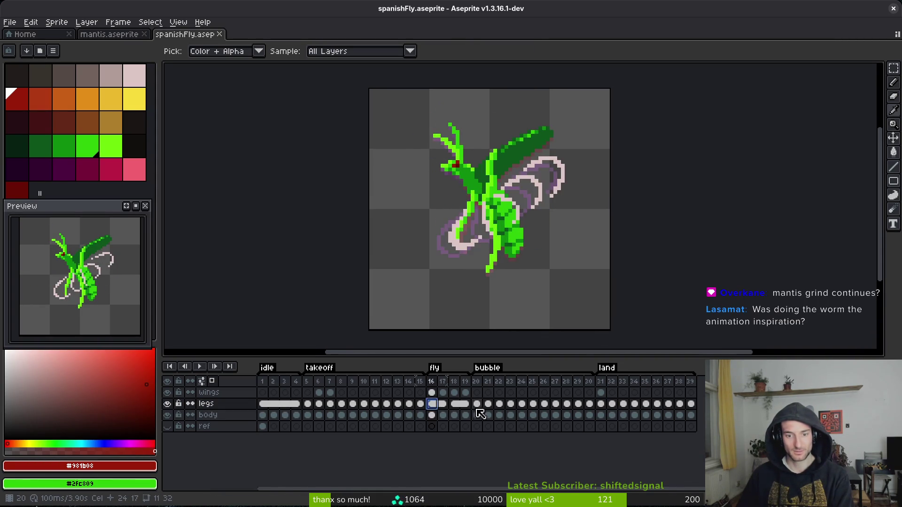
{"action": "key", "text": "Left"}
{"action": "key", "text": "Left"}
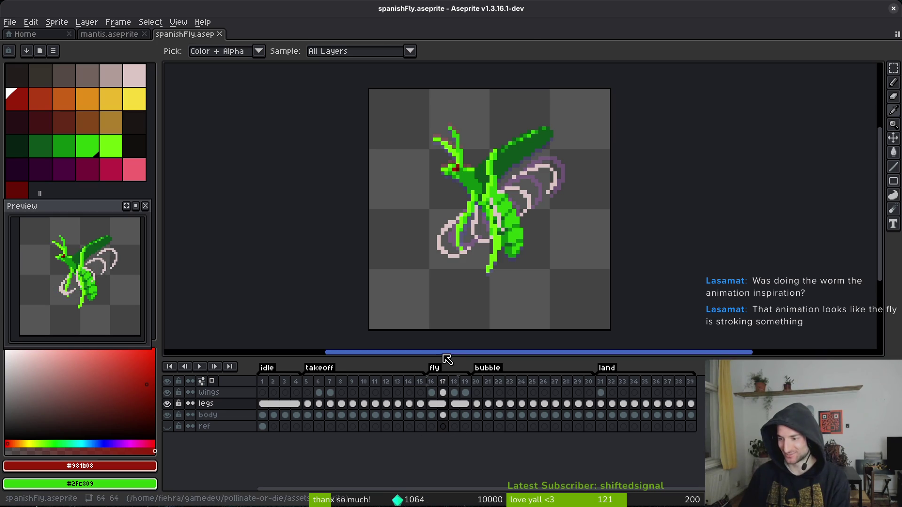
Select the Pencil and make bright green the drawing colour at frame 20.
{"action": "key", "text": "b"}
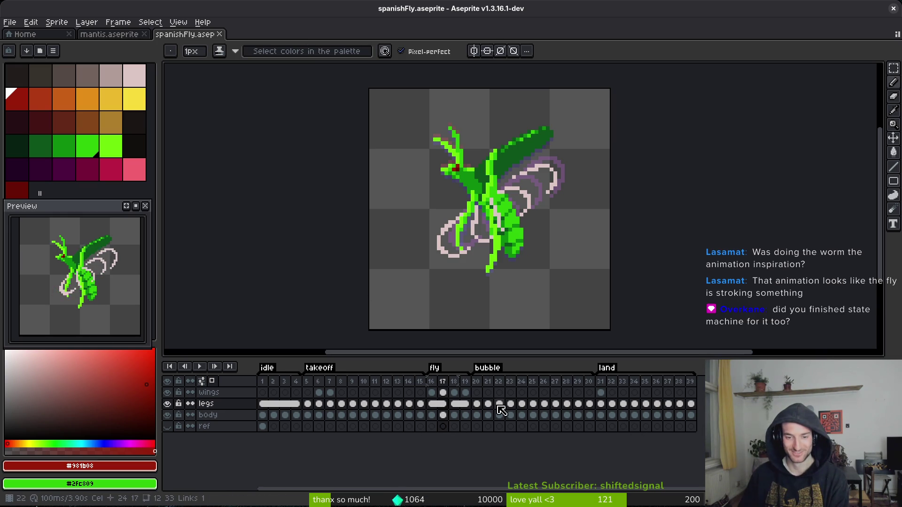
{"action": "left_click", "coordinate": [478, 404]}
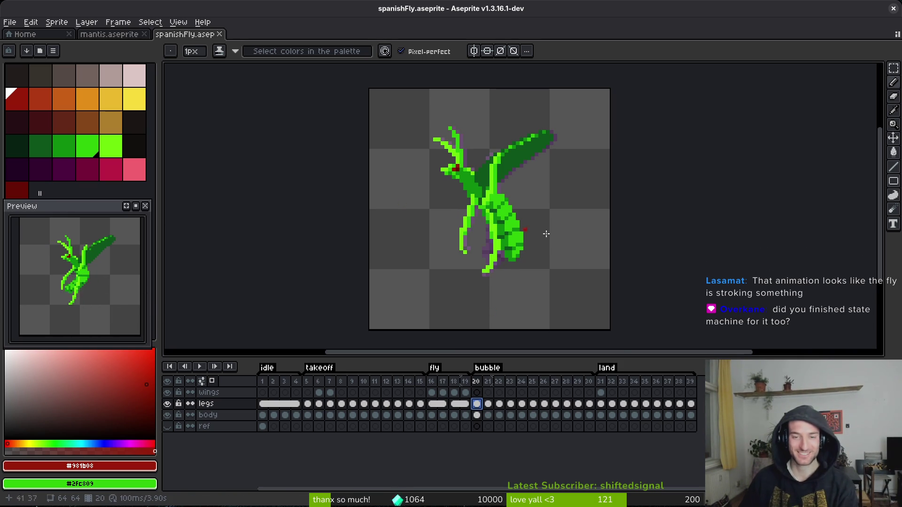
{"action": "left_click", "coordinate": [110, 146]}
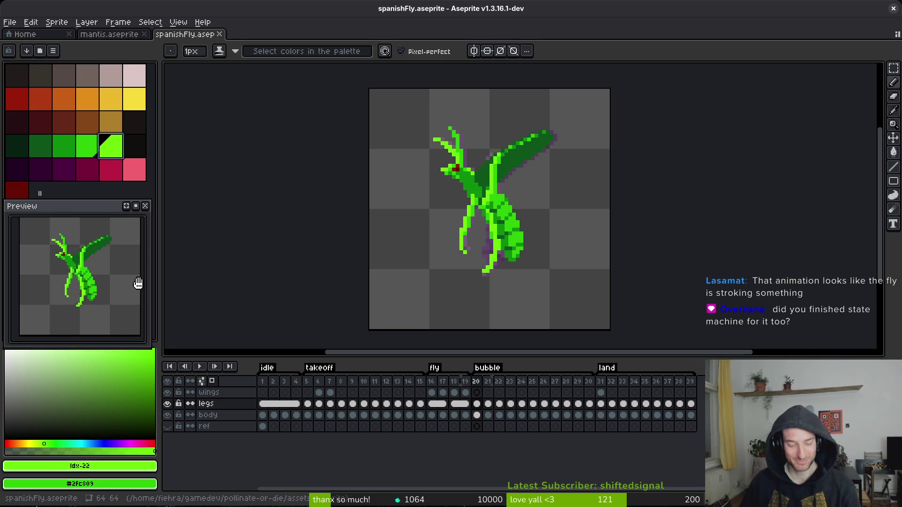
Show frame 24 on the legs layer and save spanishFly.aseprite.
{"action": "left_click", "coordinate": [522, 415]}
{"action": "key", "text": "alt+f"}
{"action": "scroll", "coordinate": [437, 242], "scroll_direction": "up", "scroll_amount": 1}
{"action": "key", "text": "Escape"}
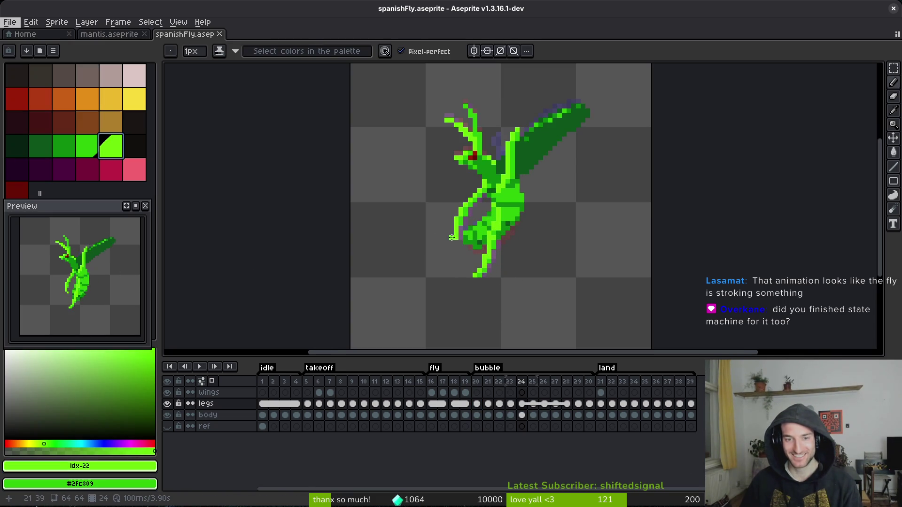
{"action": "key", "text": "ctrl+s"}
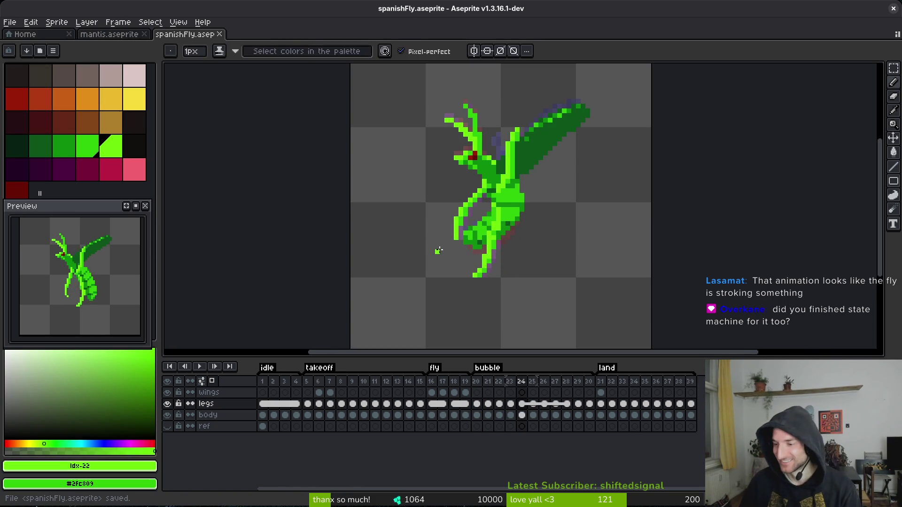
Step forward through the bubble frames, then return to frame 20 on the legs layer.
{"action": "key", "text": "i"}
{"action": "key", "text": "Right"}
{"action": "key", "text": "Right"}
{"action": "key", "text": "Right"}
{"action": "key", "text": "Right"}
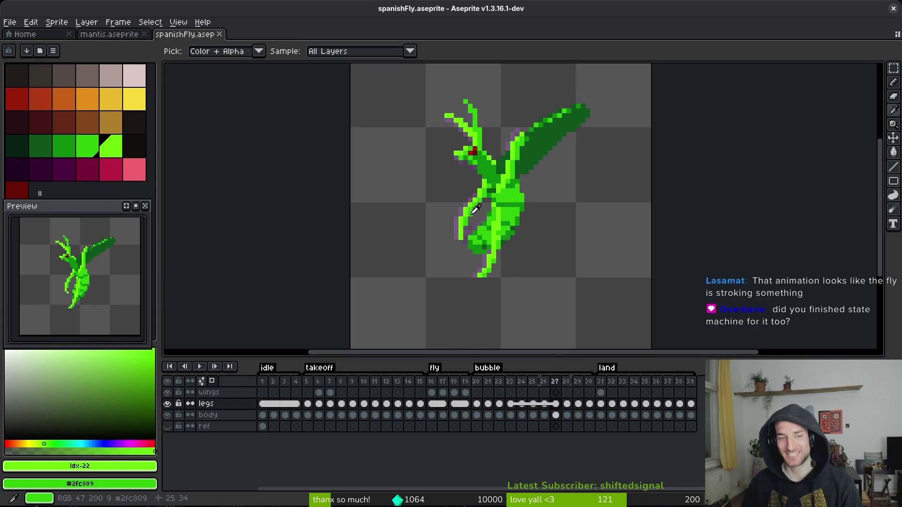
{"action": "key", "text": "Right"}
{"action": "key", "text": "Right"}
{"action": "key", "text": "Right"}
{"action": "key", "text": "b"}
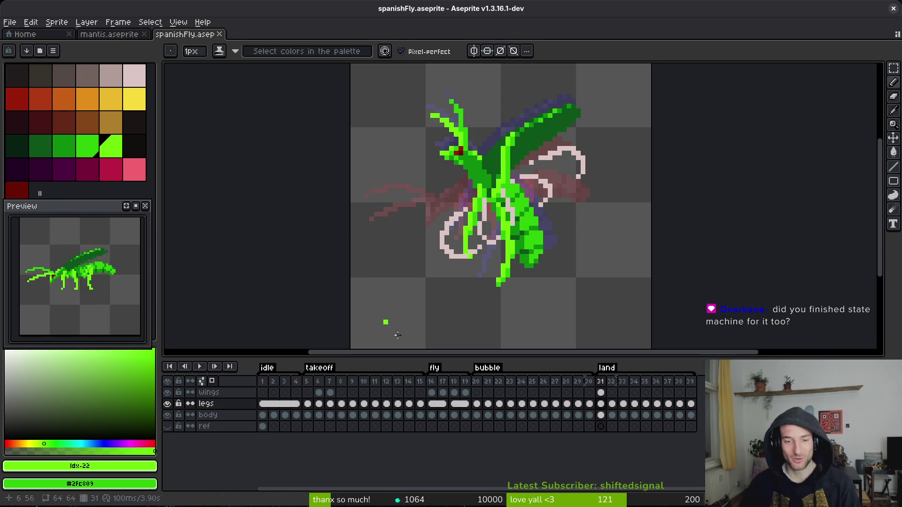
{"action": "left_click", "coordinate": [477, 402]}
Check frame 21 and the wings cel at frame 17, then switch back to mantis.aseprite.
{"action": "left_click", "coordinate": [486, 403]}
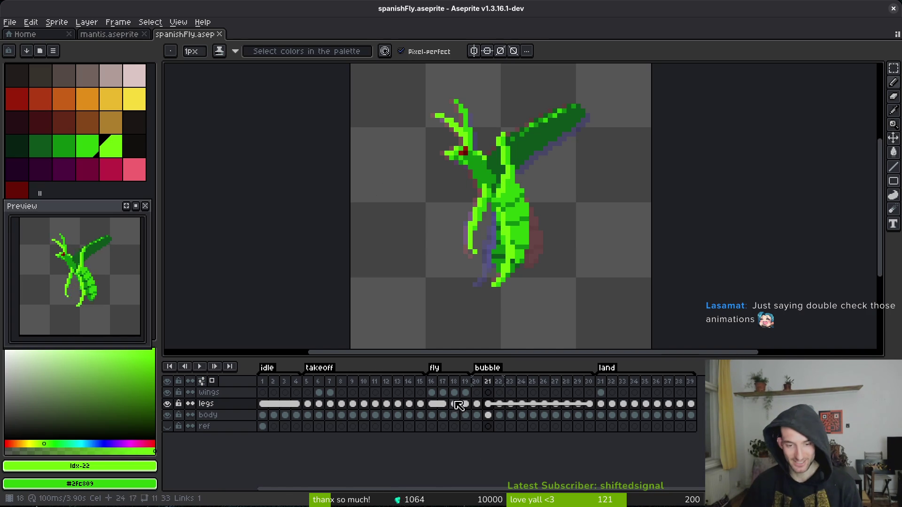
{"action": "left_click", "coordinate": [443, 392]}
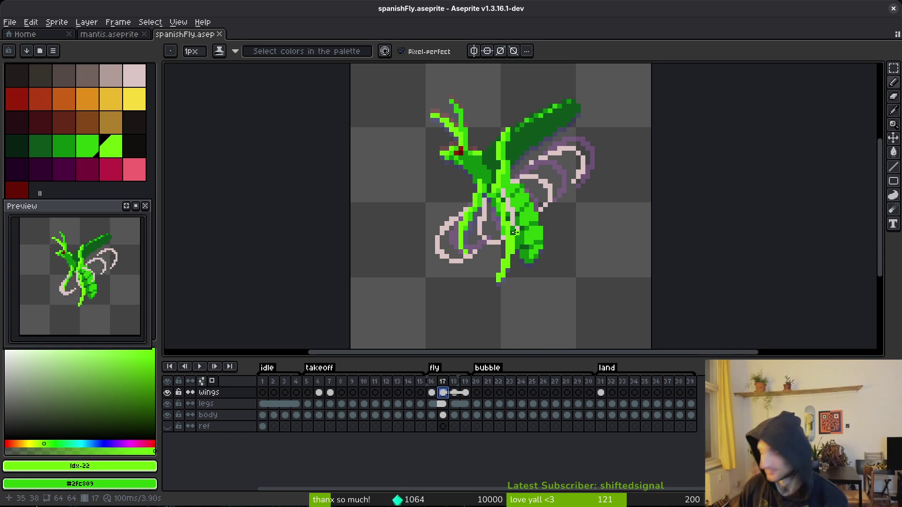
{"action": "left_click", "coordinate": [123, 41]}
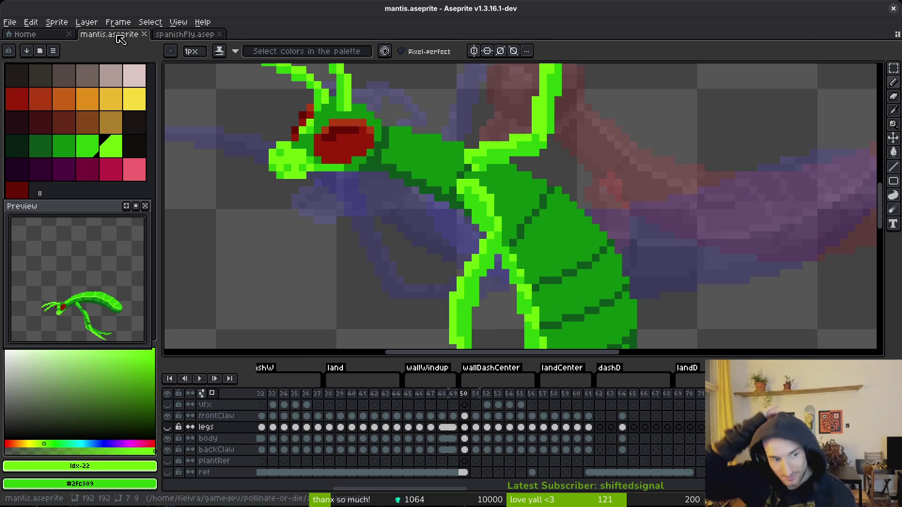
Scroll the timeline to the summon tag and select the frontClaw cel at frame 72.
{"action": "scroll", "coordinate": [552, 417], "scroll_direction": "right", "scroll_amount": 10}
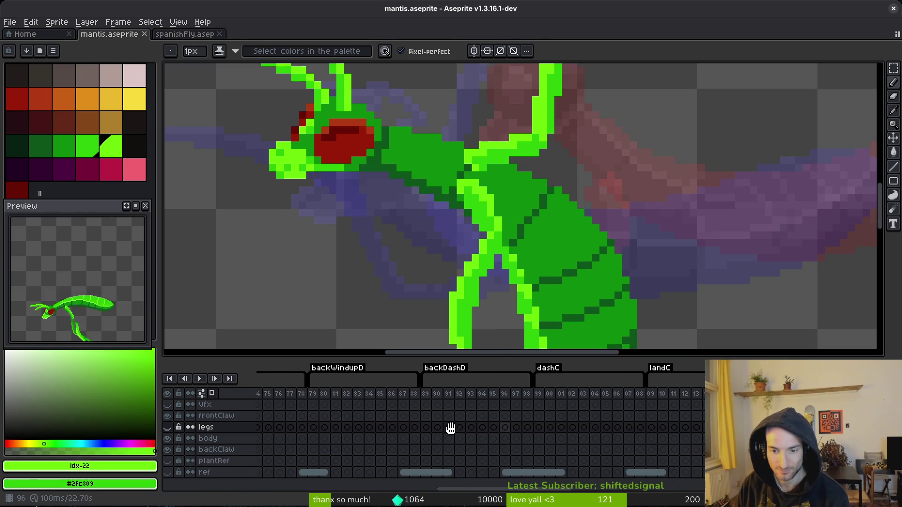
{"action": "scroll", "coordinate": [700, 431], "scroll_direction": "right", "scroll_amount": 5}
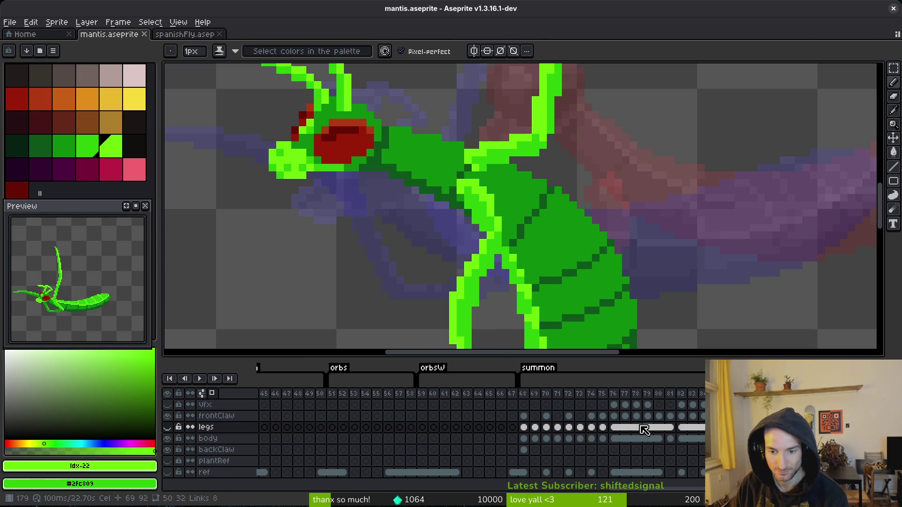
{"action": "left_click", "coordinate": [569, 417]}
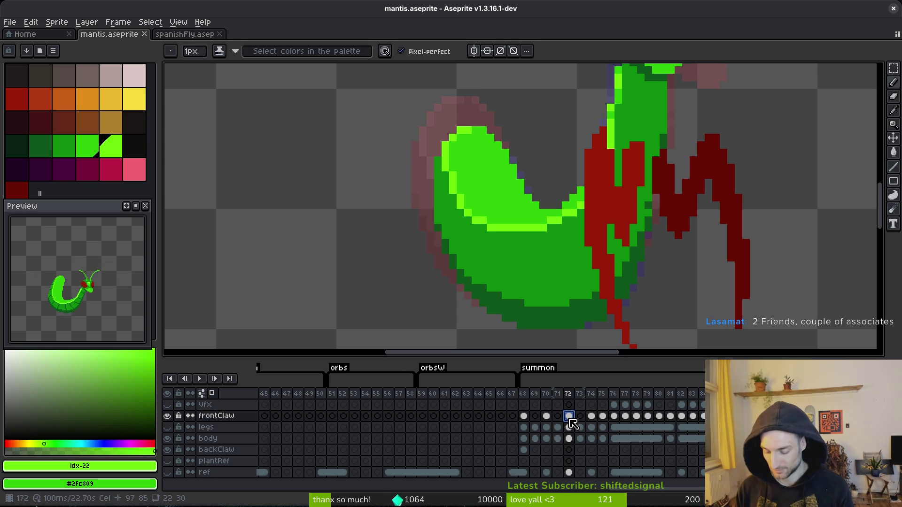
Re-maximize the window, go to frame 73 on frontClaw and recentre the mantis.
{"action": "key", "text": "super+Down"}
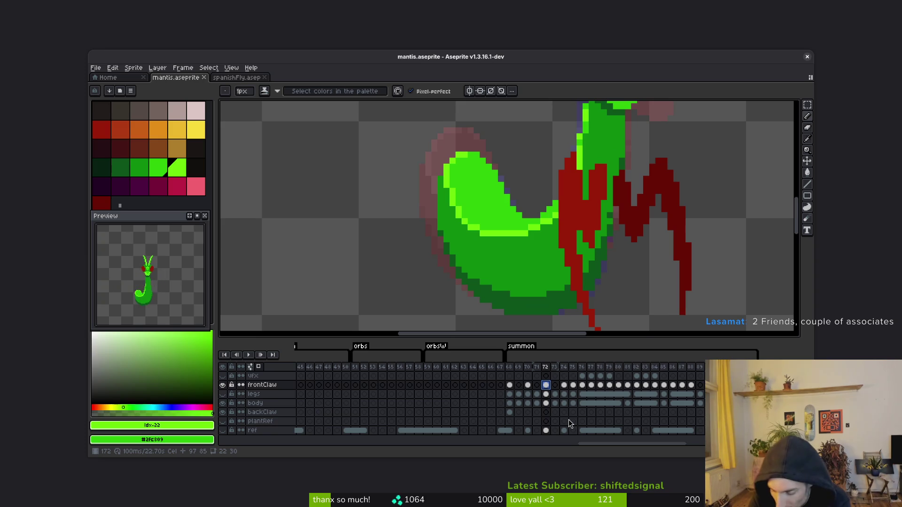
{"action": "key", "text": "super+Up"}
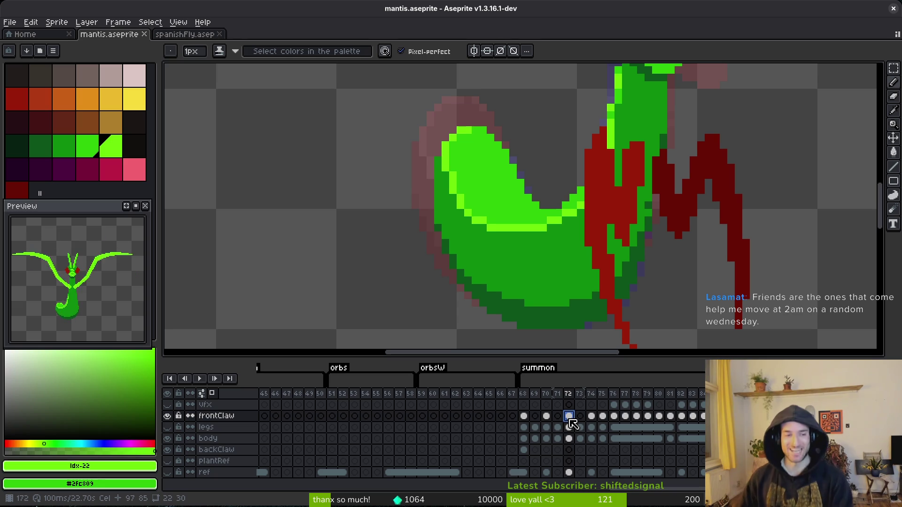
{"action": "left_click", "coordinate": [580, 417]}
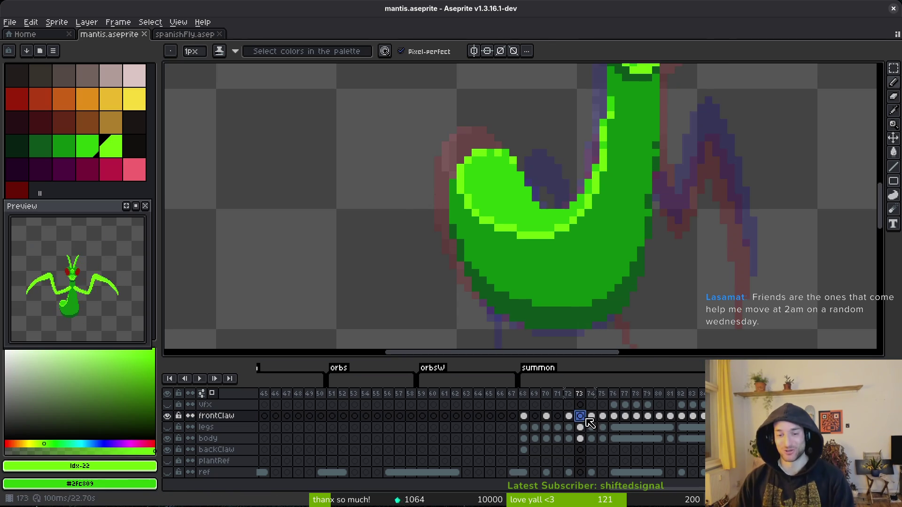
{"action": "left_click_drag", "start_coordinate": [626, 191], "coordinate": [611, 205]}
Flip between frames 72–74 to compare the front claw poses.
{"action": "key", "text": "i"}
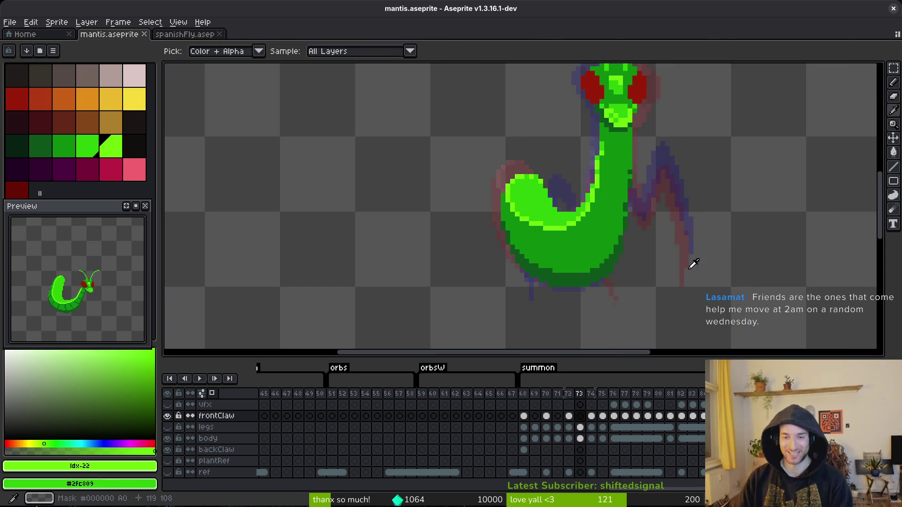
{"action": "key", "text": "Right"}
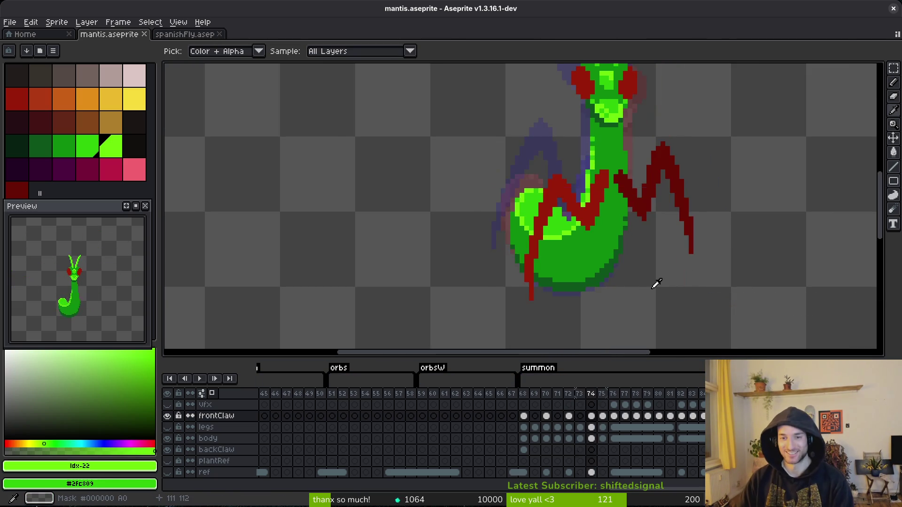
{"action": "key", "text": "b"}
{"action": "scroll", "coordinate": [629, 270], "scroll_direction": "down", "scroll_amount": 1}
{"action": "key", "text": "Left"}
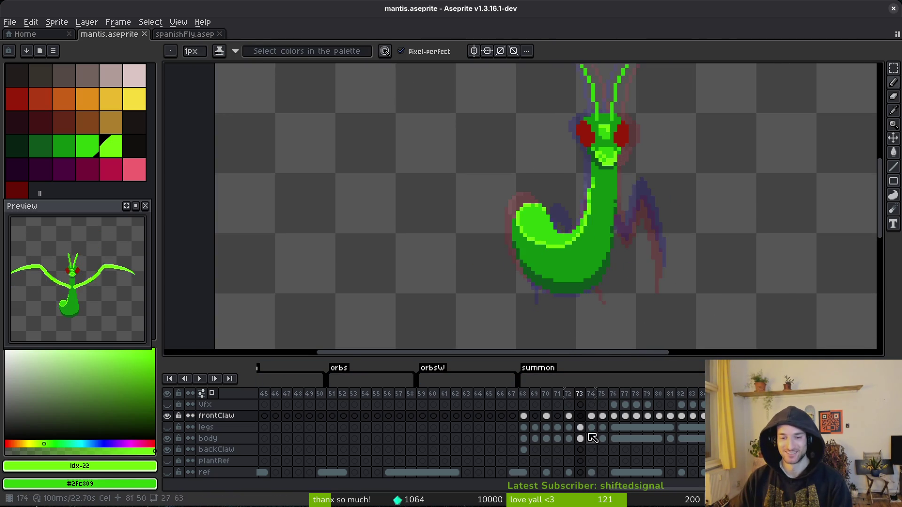
{"action": "key", "text": "i"}
{"action": "key", "text": "Left"}
{"action": "key", "text": "Right"}
{"action": "key", "text": "Left"}
{"action": "key", "text": "b"}
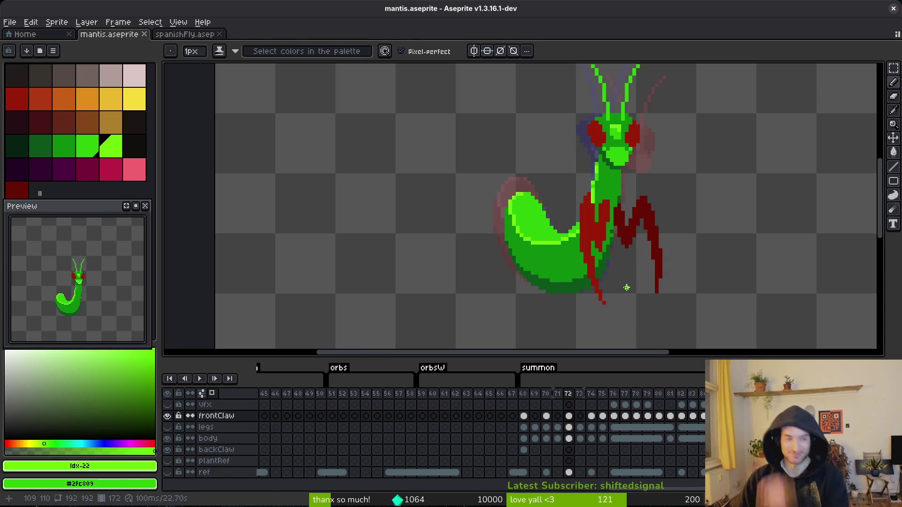
Sample the claw's dark red #981b08 and flip through frames 73–76.
{"action": "scroll", "coordinate": [675, 282], "scroll_direction": "right", "scroll_amount": 1}
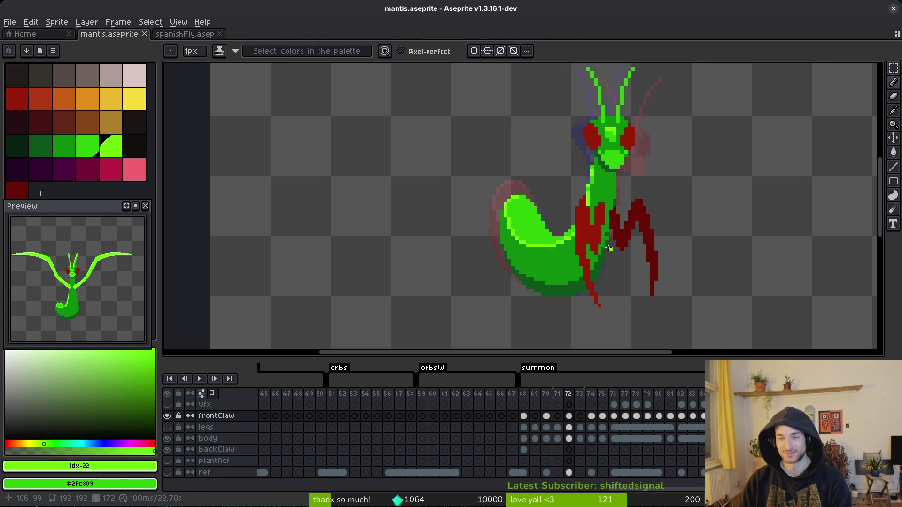
{"action": "left_click", "coordinate": [604, 230], "text": "alt"}
{"action": "key", "text": "Right"}
{"action": "scroll", "coordinate": [606, 230], "scroll_direction": "up", "scroll_amount": 1}
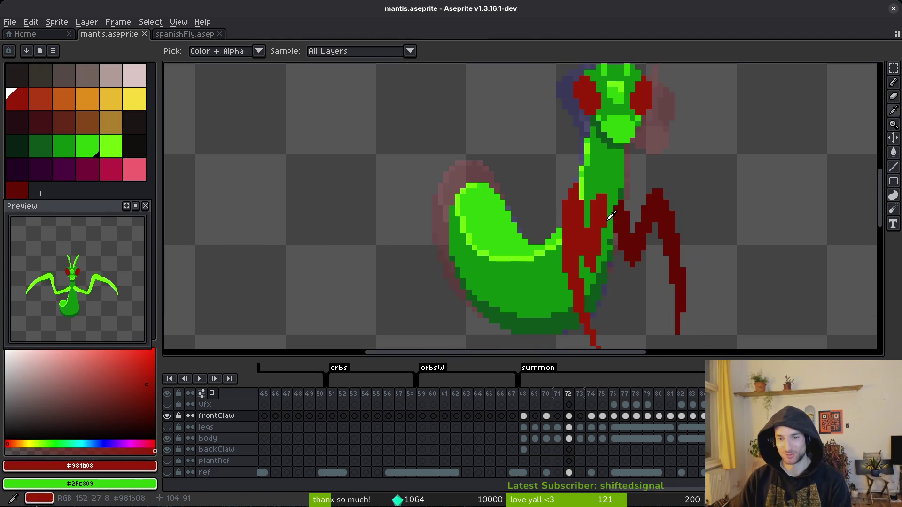
{"action": "key", "text": "Left"}
{"action": "key", "text": "Right"}
{"action": "key", "text": "Left"}
{"action": "key", "text": "Right"}
{"action": "key", "text": "Left"}
{"action": "key", "text": "Right"}
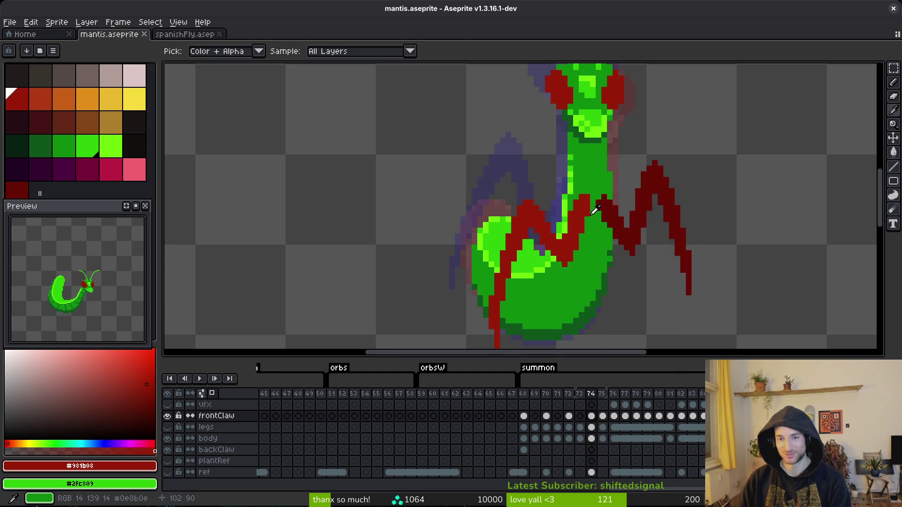
{"action": "key", "text": "Right"}
{"action": "key", "text": "Right"}
{"action": "key", "text": "Left"}
{"action": "key", "text": "Right"}
{"action": "key", "text": "Right"}
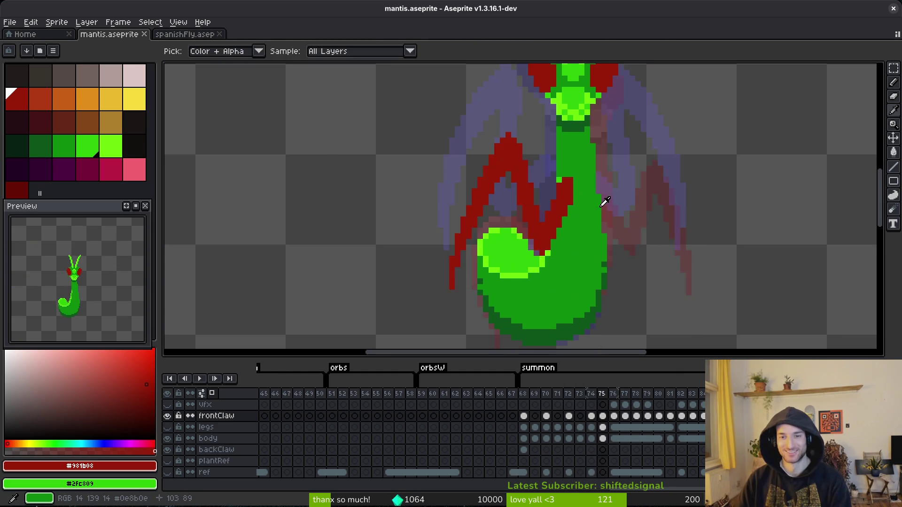
Step back and forth between frames 74–76, settling on frame 76 with raised claws.
{"action": "scroll", "coordinate": [605, 201], "scroll_direction": "down", "scroll_amount": 1}
{"action": "key", "text": "Left"}
{"action": "key", "text": "Left"}
{"action": "key", "text": "Right"}
{"action": "key", "text": "Right"}
{"action": "key", "text": "Left"}
{"action": "key", "text": "Left"}
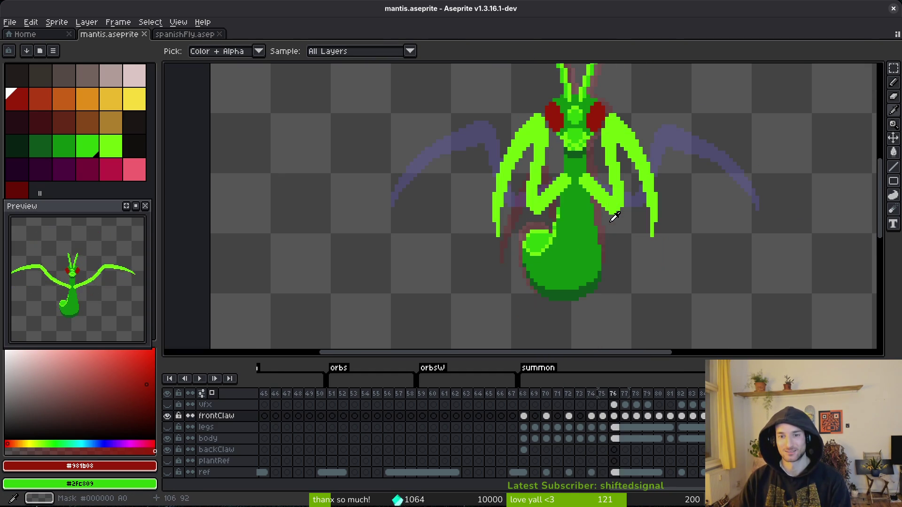
{"action": "key", "text": "Right"}
{"action": "key", "text": "Left"}
{"action": "key", "text": "Right"}
{"action": "key", "text": "Right"}
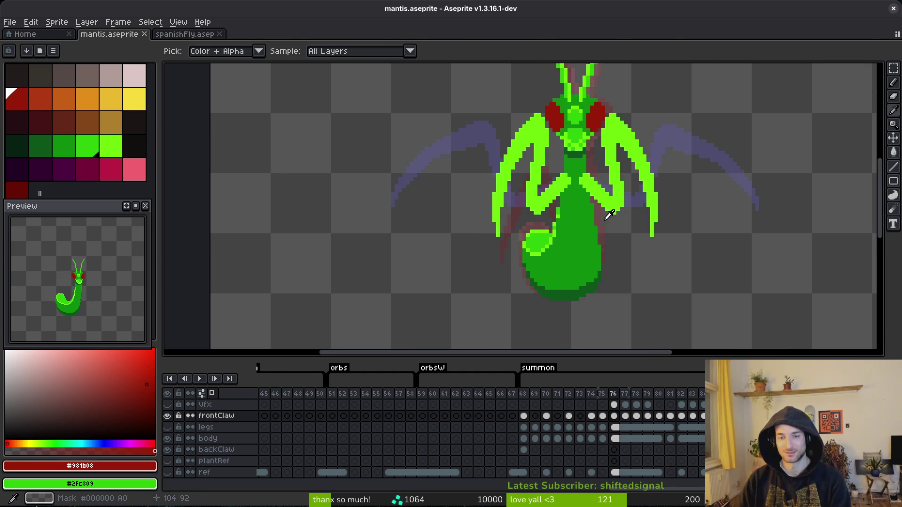
{"action": "key", "text": "Left"}
{"action": "key", "text": "Right"}
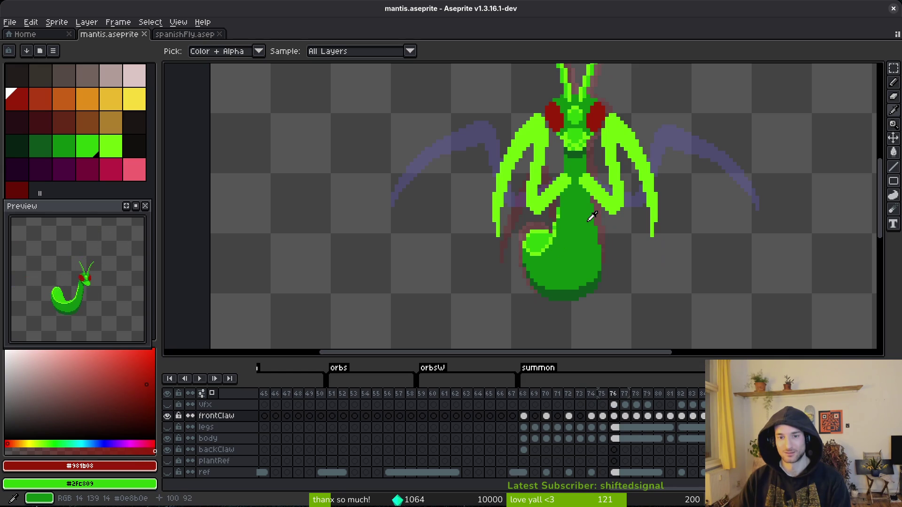
{"action": "scroll", "coordinate": [593, 212], "scroll_direction": "down", "scroll_amount": 1}
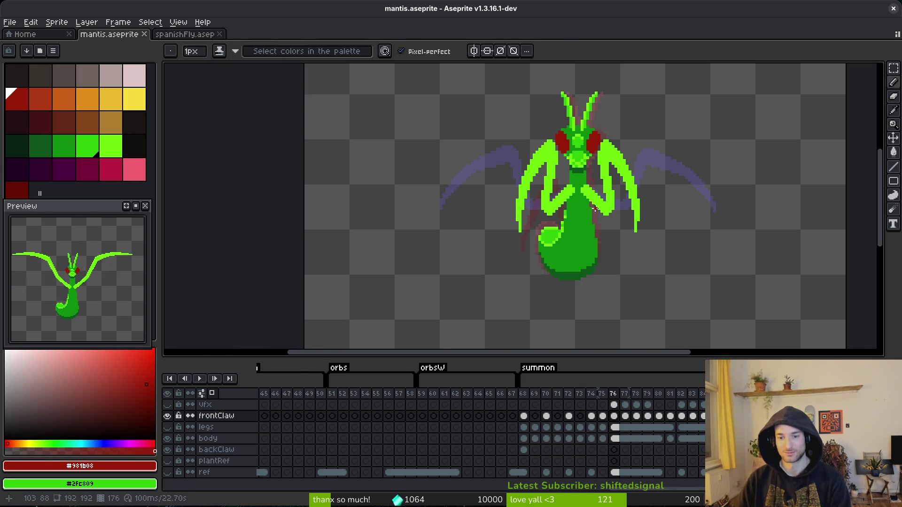
Lasso the mantis on frame 76 and nudge it down, committing the move.
{"action": "key", "text": "q"}
{"action": "mouse_move", "coordinate": [616, 105]}
{"action": "left_mouse_down"}
{"action": "mouse_move", "coordinate": [500, 145]}
{"action": "mouse_move", "coordinate": [727, 202]}
{"action": "left_mouse_up"}
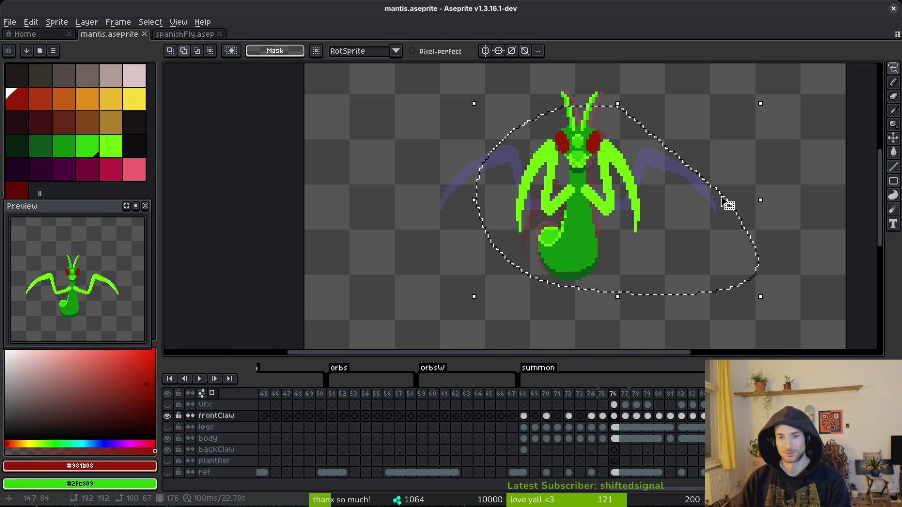
{"action": "key", "text": "Down"}
{"action": "key", "text": "Down"}
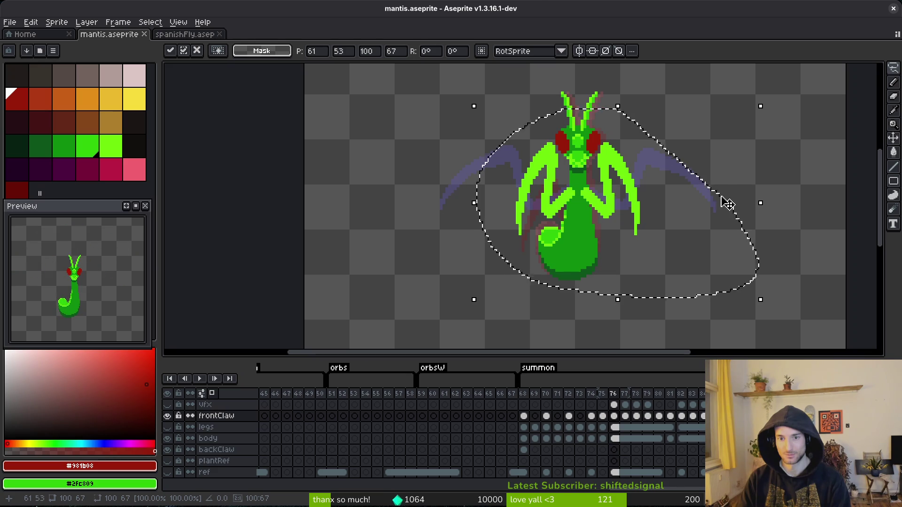
{"action": "key", "text": "Return"}
Flip between frames 74–77 to compare the moved claws.
{"action": "key", "text": "Left"}
{"action": "key", "text": "Right"}
{"action": "key", "text": "Right"}
{"action": "key", "text": "Left"}
{"action": "key", "text": "Left"}
{"action": "key", "text": "Left"}
{"action": "key", "text": "Right"}
{"action": "key", "text": "Left"}
{"action": "scroll", "coordinate": [611, 195], "scroll_direction": "down", "scroll_amount": 3}
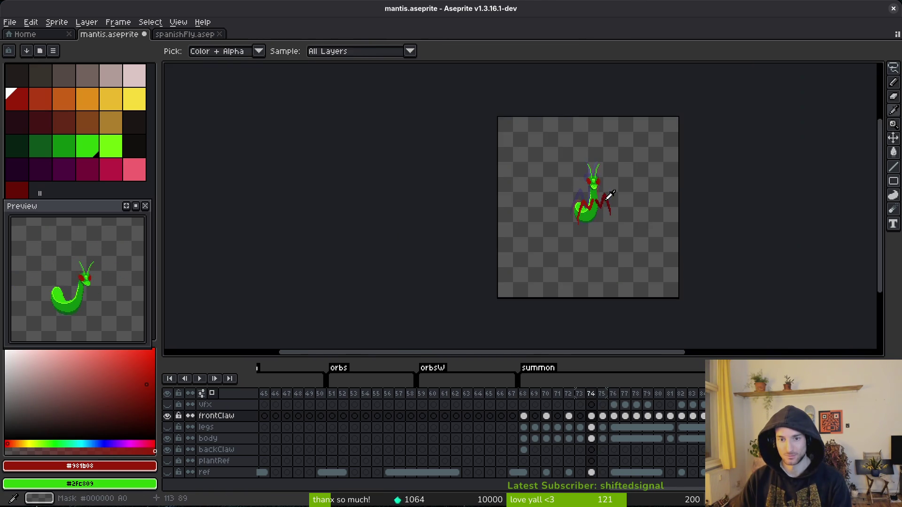
{"action": "scroll", "coordinate": [611, 196], "scroll_direction": "up", "scroll_amount": 5}
Try freehand selections of the lower body and claws on frames 72, 74 and 75, deselecting each.
{"action": "mouse_move", "coordinate": [623, 141]}
{"action": "left_mouse_down"}
{"action": "mouse_move", "coordinate": [382, 252]}
{"action": "mouse_move", "coordinate": [726, 227]}
{"action": "left_mouse_up"}
{"action": "key", "text": "ctrl+d"}
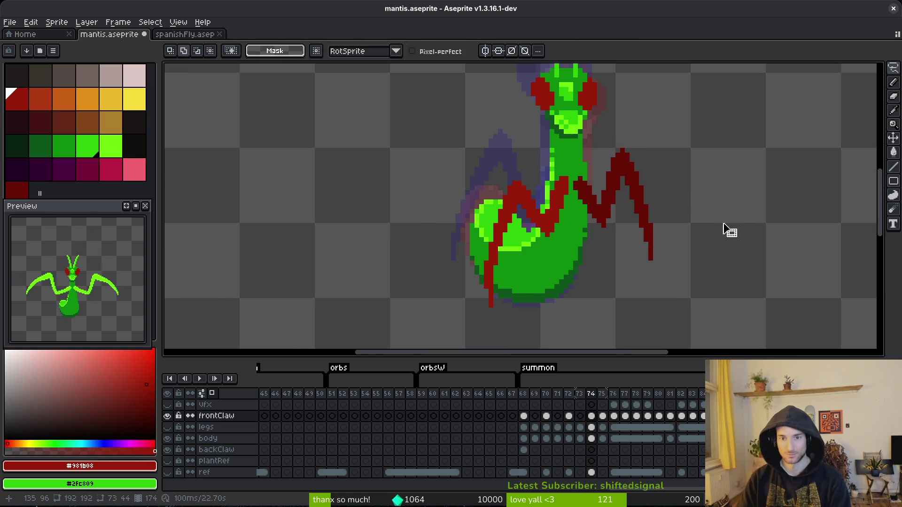
{"action": "key", "text": "Left"}
{"action": "key", "text": "Left"}
{"action": "mouse_move", "coordinate": [653, 162]}
{"action": "left_mouse_down"}
{"action": "mouse_move", "coordinate": [620, 160]}
{"action": "mouse_move", "coordinate": [578, 297]}
{"action": "left_mouse_up"}
{"action": "key", "text": "Right"}
{"action": "key", "text": "Right"}
{"action": "mouse_move", "coordinate": [648, 133]}
{"action": "left_mouse_down"}
{"action": "mouse_move", "coordinate": [568, 146]}
{"action": "mouse_move", "coordinate": [695, 308]}
{"action": "mouse_move", "coordinate": [716, 296]}
{"action": "left_mouse_up"}
{"action": "key", "text": "ctrl+d"}
{"action": "key", "text": "Right"}
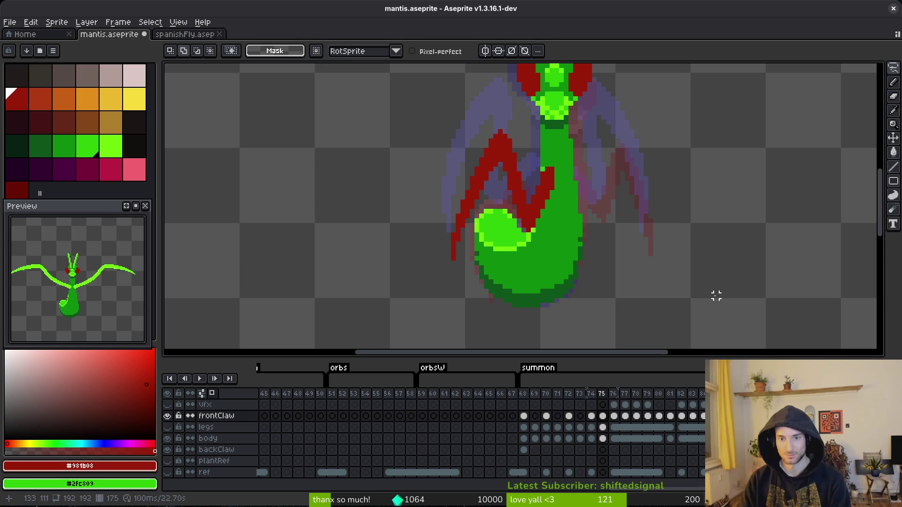
{"action": "mouse_move", "coordinate": [582, 146]}
{"action": "left_mouse_down"}
{"action": "mouse_move", "coordinate": [402, 177]}
{"action": "mouse_move", "coordinate": [579, 183]}
{"action": "left_mouse_up"}
{"action": "mouse_move", "coordinate": [541, 123]}
{"action": "left_mouse_down"}
{"action": "mouse_move", "coordinate": [423, 193]}
{"action": "mouse_move", "coordinate": [622, 209]}
{"action": "left_mouse_up"}
{"action": "key", "text": "ctrl+d"}
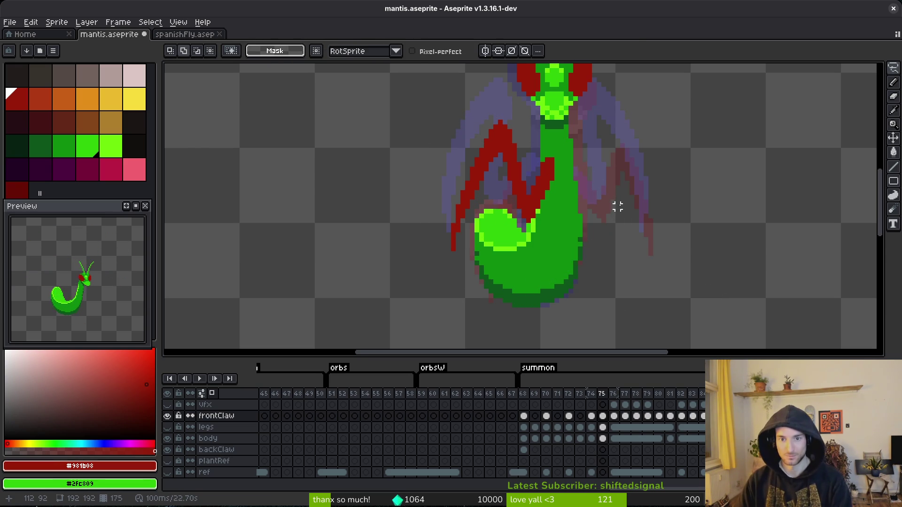
{"action": "scroll", "coordinate": [596, 196], "scroll_direction": "up", "scroll_amount": 2}
Choose the darker red palette swatch (index 30) and return to frame 74.
{"action": "key", "text": "alt"}
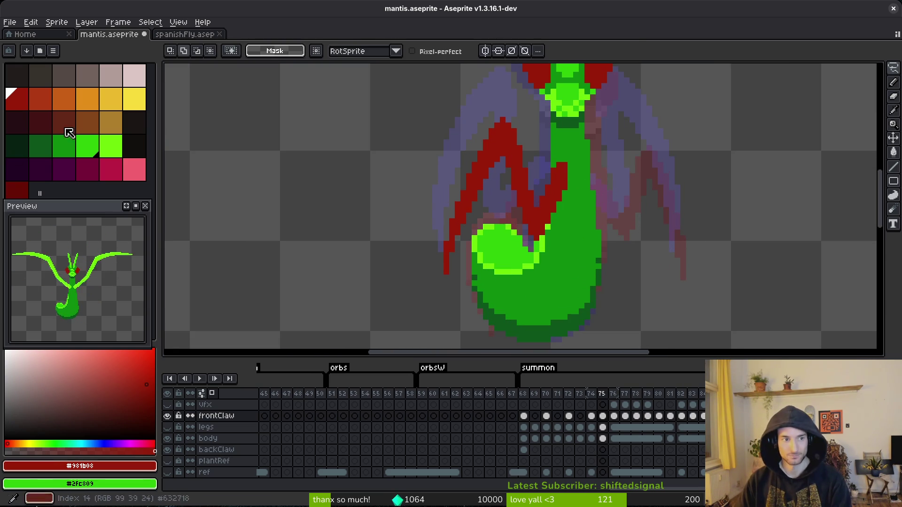
{"action": "left_click", "coordinate": [28, 192]}
{"action": "key", "text": "Left"}
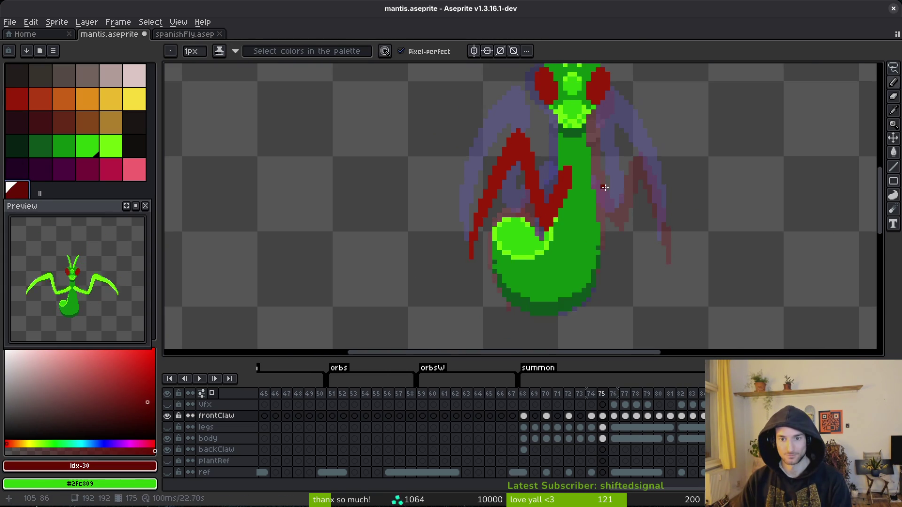
{"action": "key", "text": "alt"}
{"action": "key", "text": "Right"}
{"action": "key", "text": "Right"}
{"action": "key", "text": "Left"}
{"action": "key", "text": "Left"}
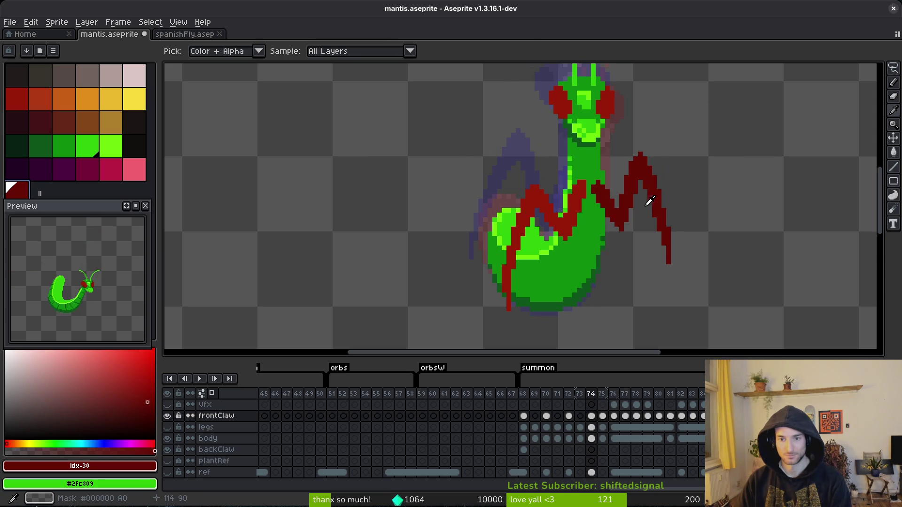
Select the right-hand claw, then hide and re-show the body layer on frame 75.
{"action": "mouse_move", "coordinate": [648, 139]}
{"action": "left_mouse_down"}
{"action": "mouse_move", "coordinate": [599, 173]}
{"action": "mouse_move", "coordinate": [679, 288]}
{"action": "mouse_move", "coordinate": [716, 248]}
{"action": "left_mouse_up"}
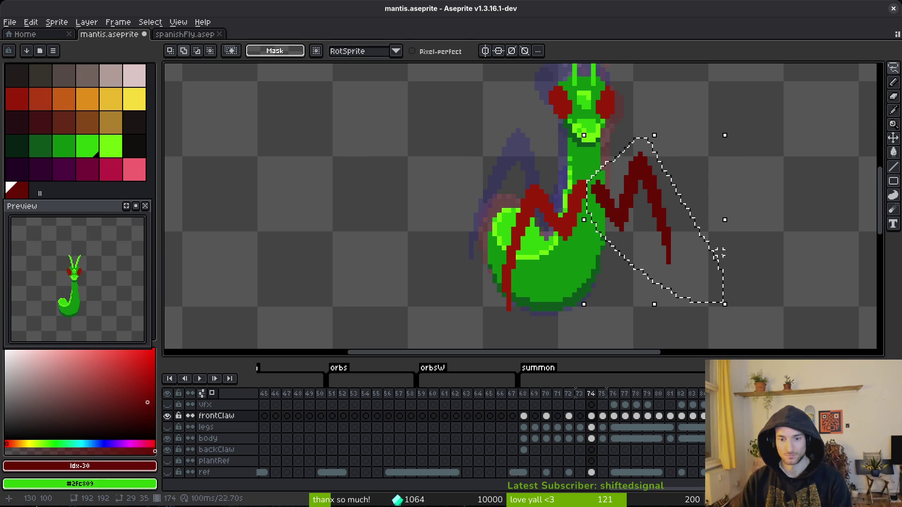
{"action": "key", "text": "Right"}
{"action": "key", "text": "Right"}
{"action": "key", "text": "alt"}
{"action": "key", "text": "Left"}
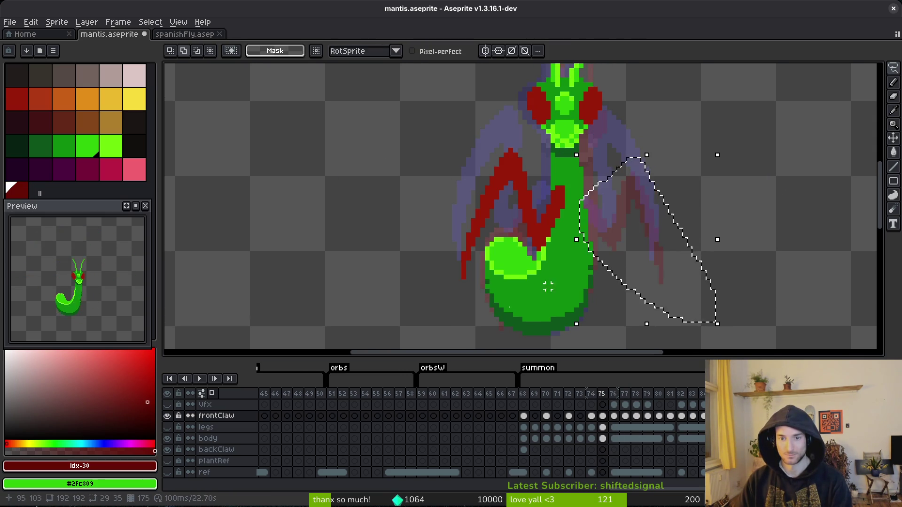
{"action": "left_click", "coordinate": [167, 439]}
{"action": "scroll", "coordinate": [590, 235], "scroll_direction": "up", "scroll_amount": 2}
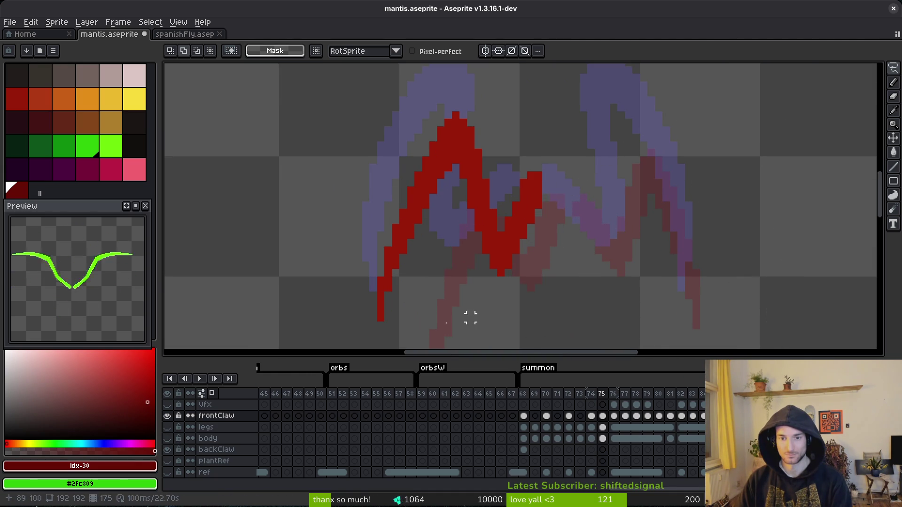
{"action": "left_click_drag", "start_coordinate": [168, 450], "coordinate": [168, 438]}
{"action": "left_click_drag", "start_coordinate": [558, 266], "coordinate": [514, 288]}
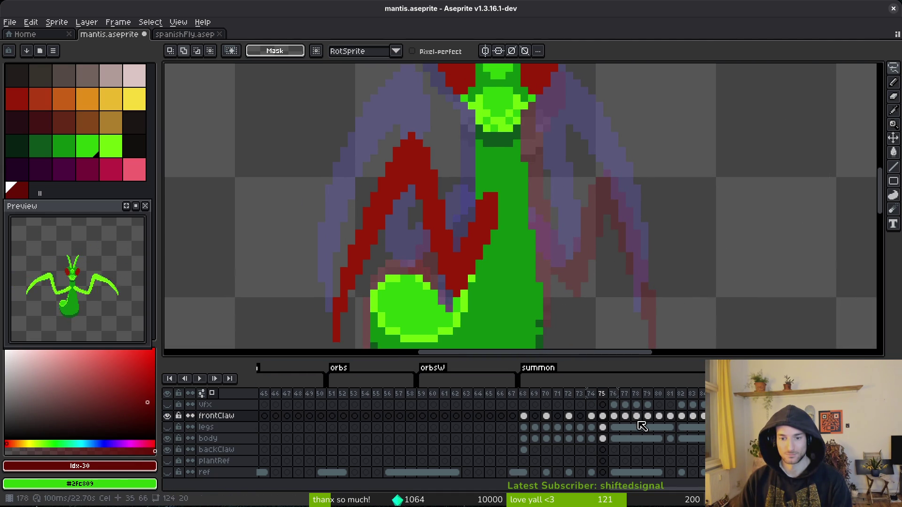
{"action": "key", "text": "b"}
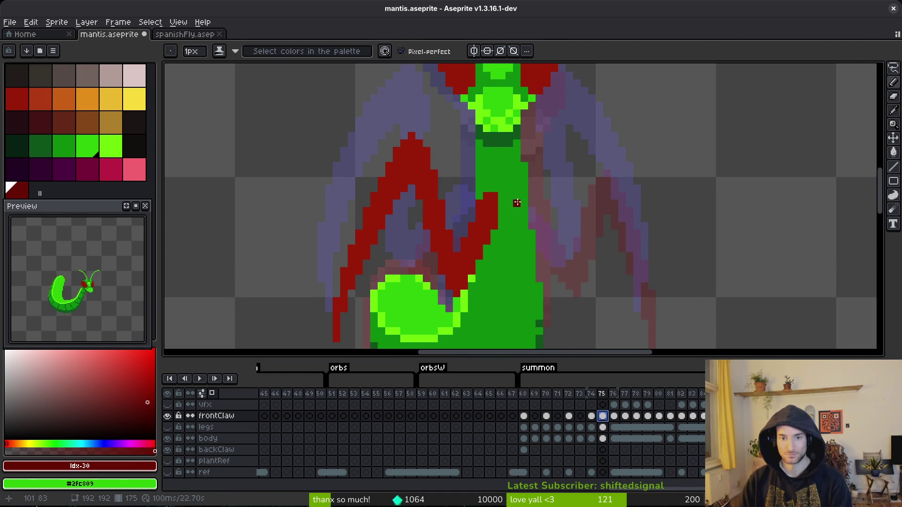
Draw the right claw's lower strokes in dark red and fill between the two lines.
{"action": "mouse_move", "coordinate": [526, 209]}
{"action": "left_mouse_down"}
{"action": "mouse_move", "coordinate": [510, 205]}
{"action": "mouse_move", "coordinate": [518, 205]}
{"action": "left_mouse_up"}
{"action": "left_click_drag", "start_coordinate": [526, 270], "coordinate": [539, 283]}
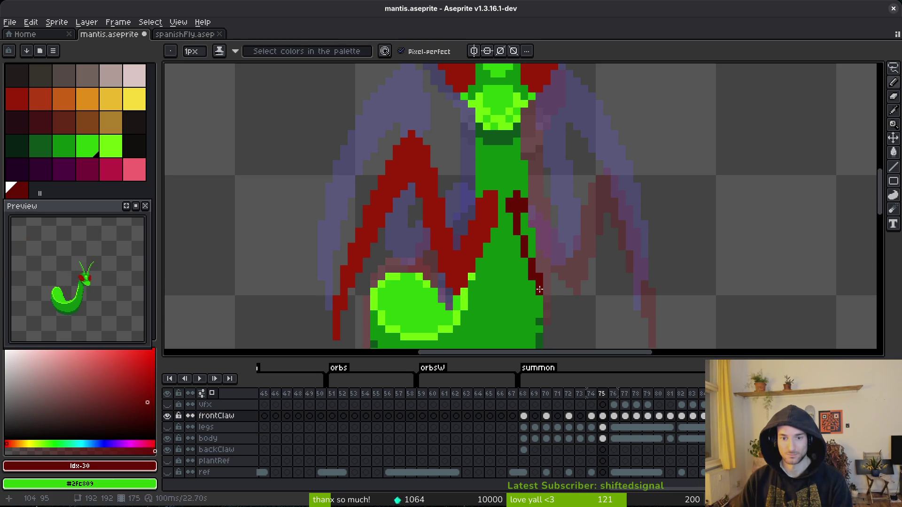
{"action": "left_click_drag", "start_coordinate": [564, 196], "coordinate": [561, 153]}
{"action": "left_click_drag", "start_coordinate": [570, 235], "coordinate": [577, 153]}
{"action": "left_click_drag", "start_coordinate": [597, 194], "coordinate": [598, 170]}
{"action": "left_click_drag", "start_coordinate": [569, 132], "coordinate": [570, 178]}
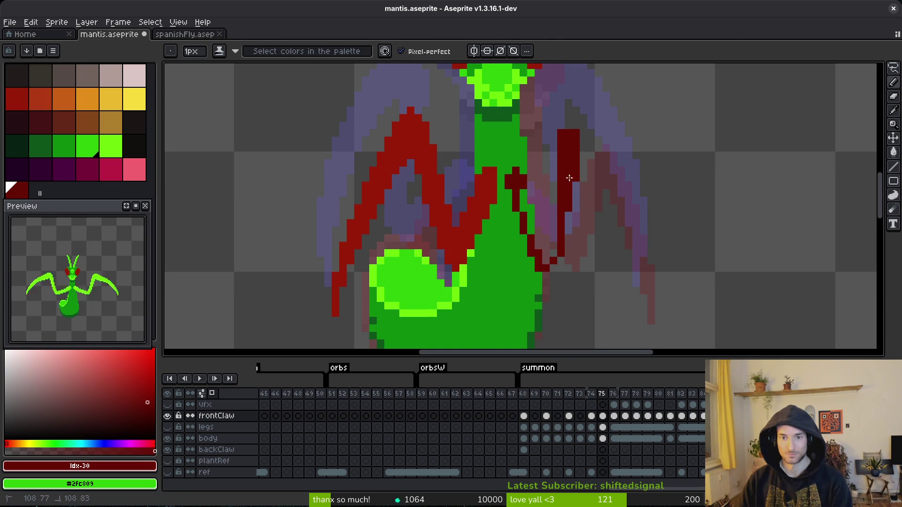
Draw the upper claw strokes, bucket-fill its inner gap, and touch up with the Pencil.
{"action": "left_click_drag", "start_coordinate": [583, 147], "coordinate": [629, 308]}
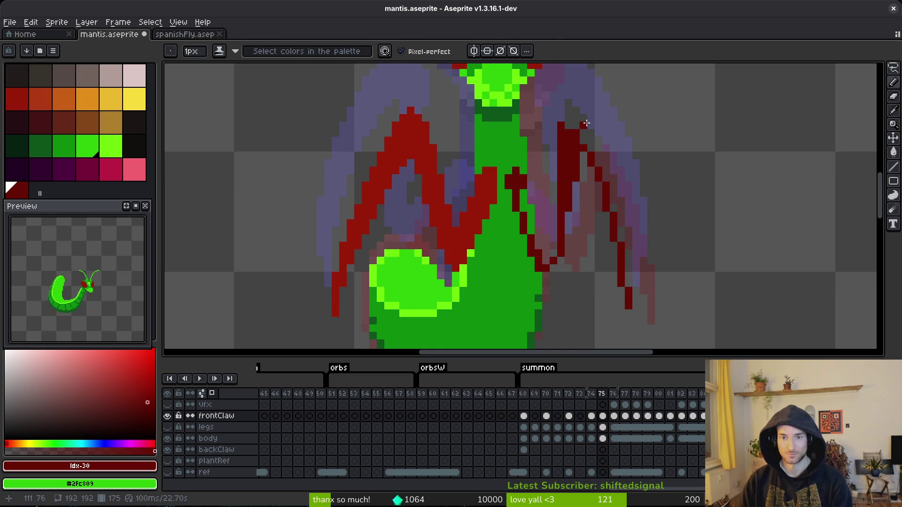
{"action": "mouse_move", "coordinate": [575, 95]}
{"action": "left_mouse_down"}
{"action": "mouse_move", "coordinate": [621, 193]}
{"action": "mouse_move", "coordinate": [635, 295]}
{"action": "mouse_move", "coordinate": [626, 320]}
{"action": "mouse_move", "coordinate": [634, 293]}
{"action": "mouse_move", "coordinate": [627, 258]}
{"action": "left_mouse_up"}
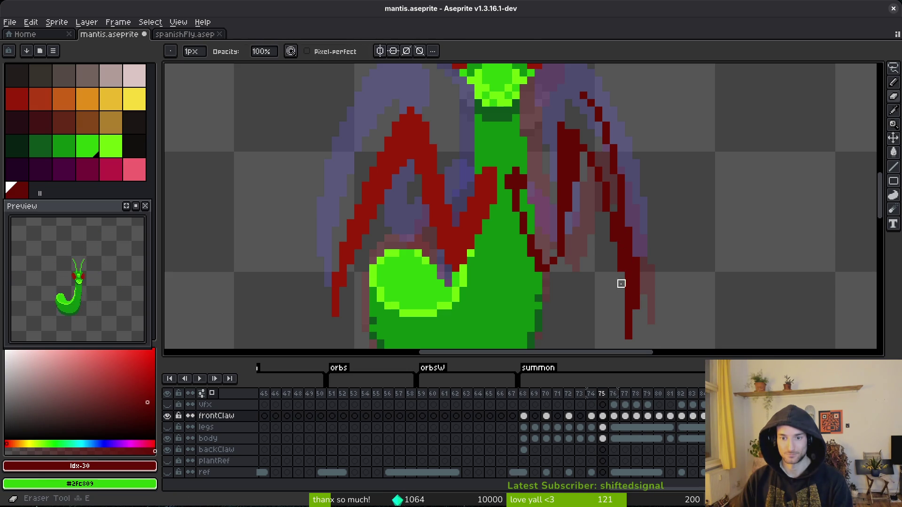
{"action": "left_click_drag", "start_coordinate": [609, 176], "coordinate": [605, 162]}
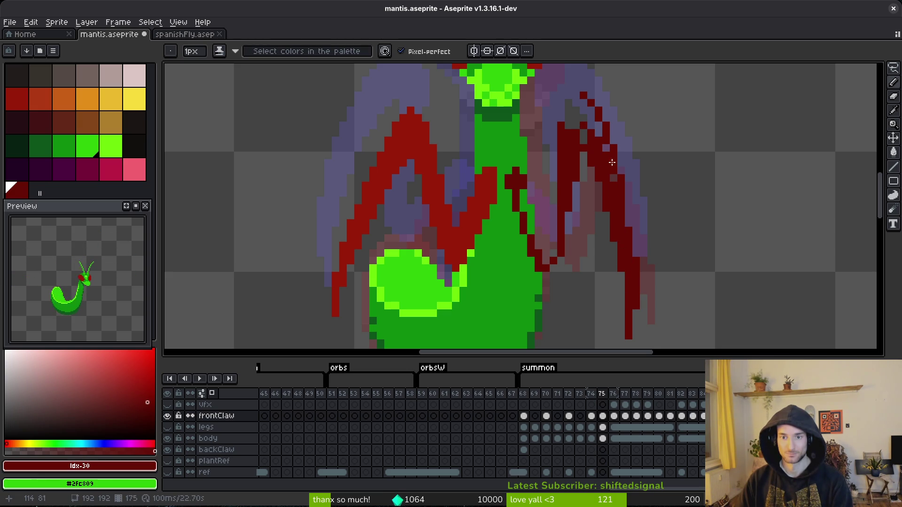
{"action": "left_click_drag", "start_coordinate": [567, 79], "coordinate": [561, 120]}
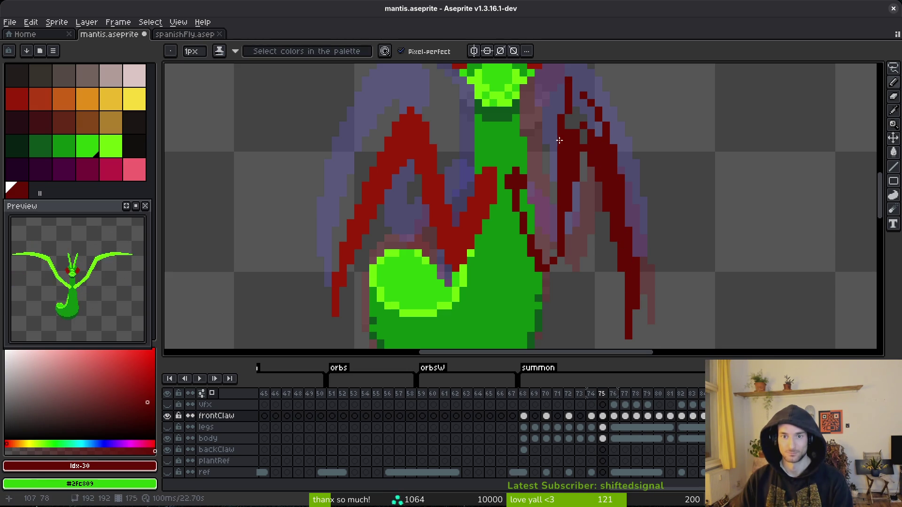
{"action": "key", "text": "g"}
{"action": "left_click", "coordinate": [584, 113]}
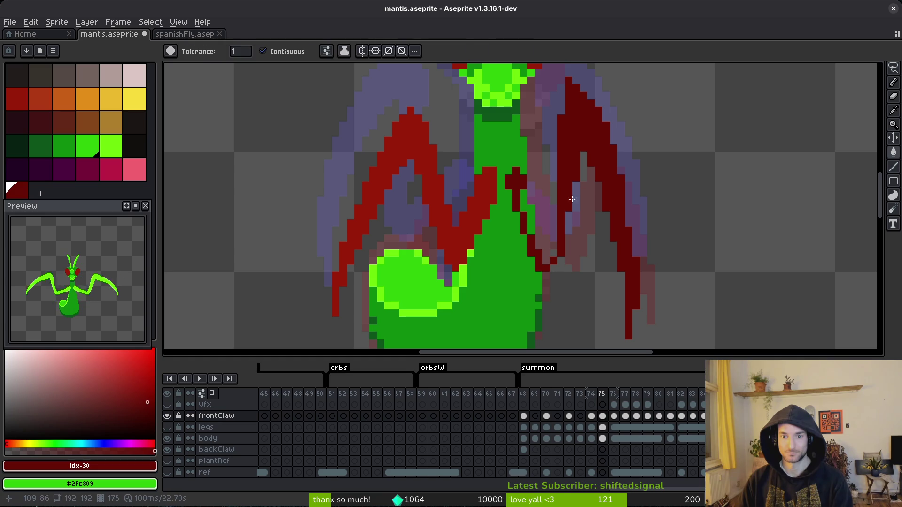
{"action": "key", "text": "b"}
{"action": "left_click_drag", "start_coordinate": [553, 179], "coordinate": [554, 199]}
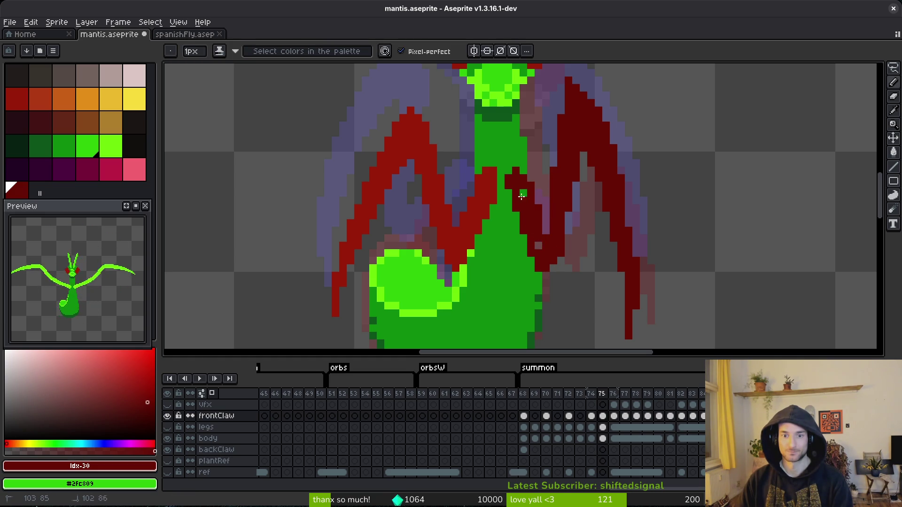
Freehand-select the right front claw, reposition it, and save the sprite.
{"action": "scroll", "coordinate": [550, 256], "scroll_direction": "down", "scroll_amount": 2}
{"action": "scroll", "coordinate": [571, 255], "scroll_direction": "up", "scroll_amount": 3}
{"action": "key", "text": "e"}
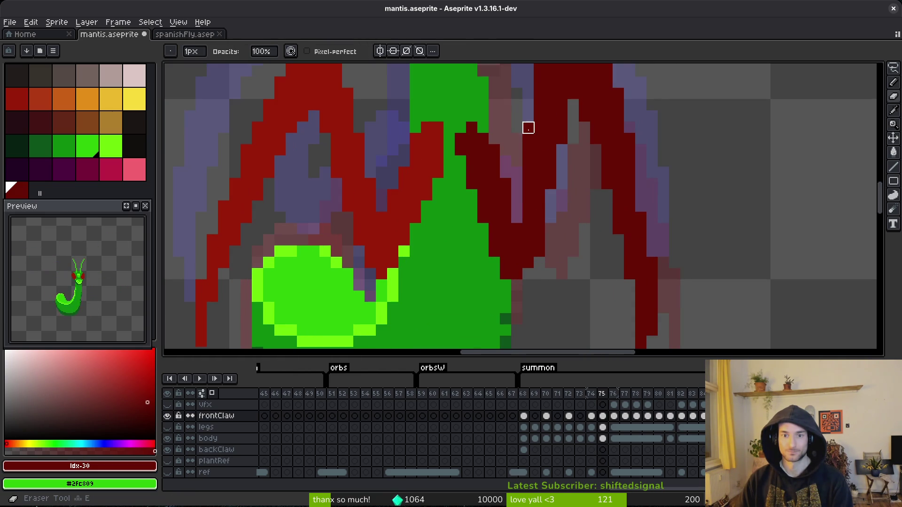
{"action": "scroll", "coordinate": [528, 139], "scroll_direction": "down", "scroll_amount": 3}
{"action": "key", "text": "m"}
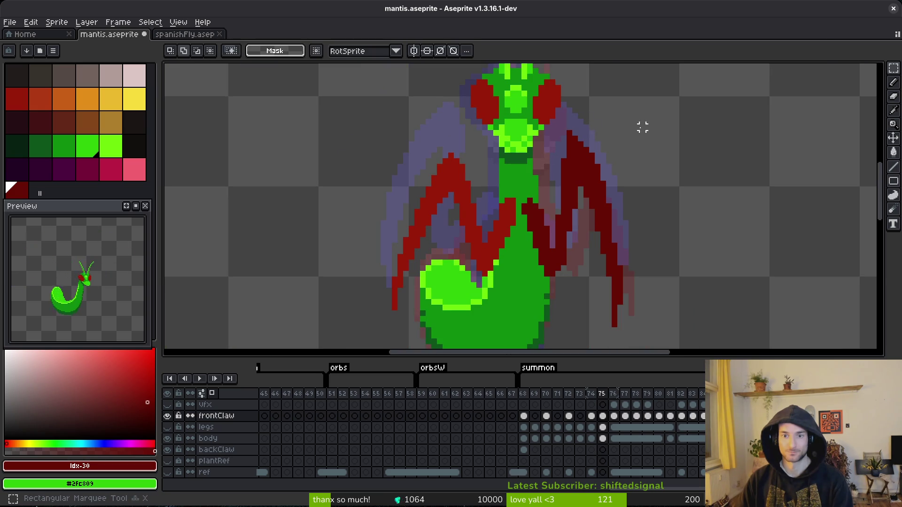
{"action": "scroll", "coordinate": [660, 176], "scroll_direction": "down", "scroll_amount": 1}
{"action": "key", "text": "shift+w"}
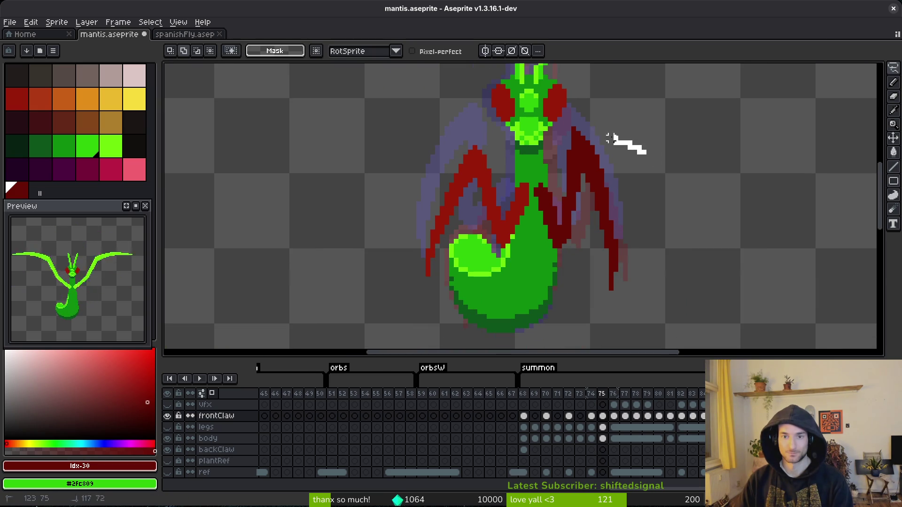
{"action": "mouse_move", "coordinate": [629, 279]}
{"action": "left_mouse_down"}
{"action": "mouse_move", "coordinate": [647, 150]}
{"action": "mouse_move", "coordinate": [629, 186]}
{"action": "left_mouse_up"}
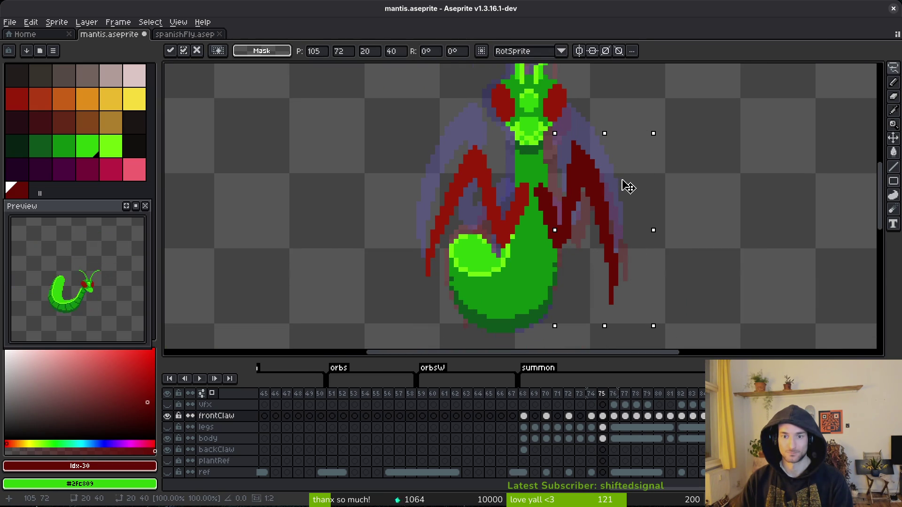
{"action": "key", "text": "Return"}
{"action": "scroll", "coordinate": [610, 197], "scroll_direction": "up", "scroll_amount": 3}
{"action": "key", "text": "b"}
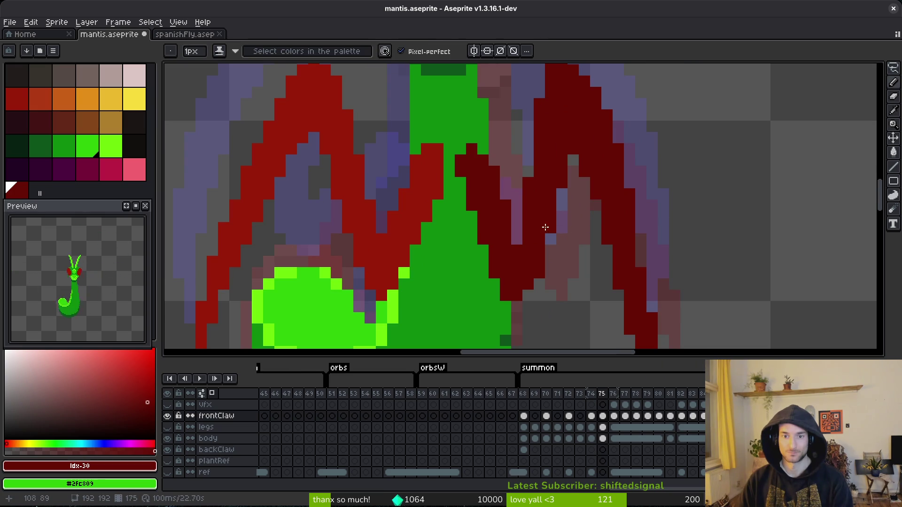
{"action": "key", "text": "ctrl+s"}
Switch to the eraser and save the sprite again.
{"action": "scroll", "coordinate": [594, 215], "scroll_direction": "down", "scroll_amount": 3}
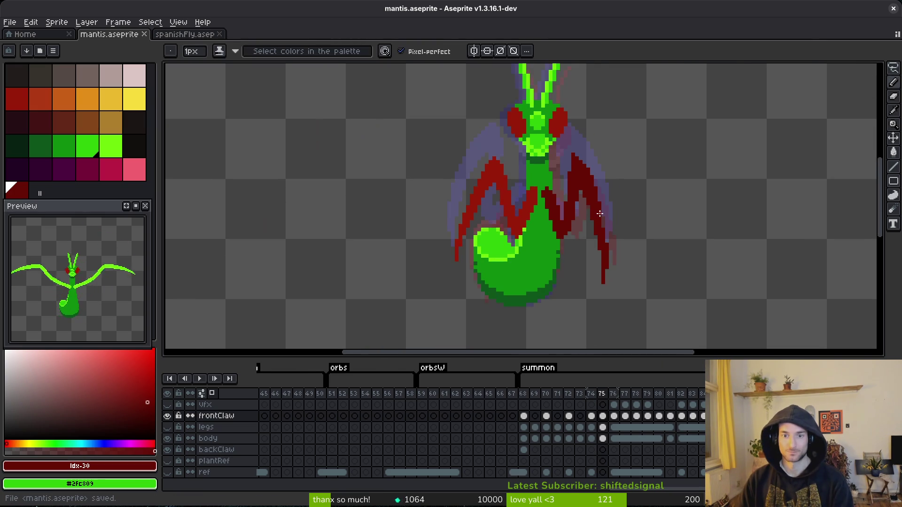
{"action": "scroll", "coordinate": [578, 183], "scroll_direction": "up", "scroll_amount": 3}
{"action": "key", "text": "e"}
{"action": "scroll", "coordinate": [679, 168], "scroll_direction": "down", "scroll_amount": 3}
{"action": "scroll", "coordinate": [646, 175], "scroll_direction": "up", "scroll_amount": 3}
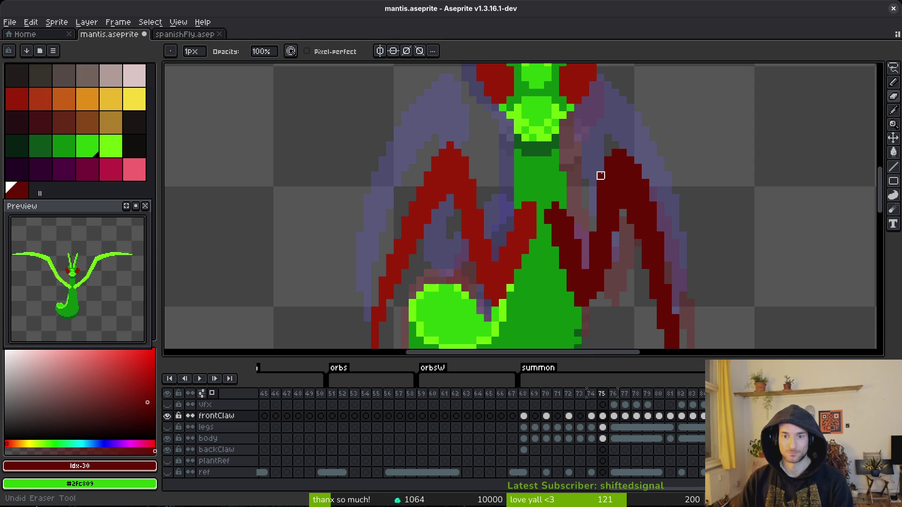
{"action": "key", "text": "ctrl+s"}
Move the lower tip of the right claw up and slightly left, making it shorter.
{"action": "scroll", "coordinate": [600, 161], "scroll_direction": "down", "scroll_amount": 3}
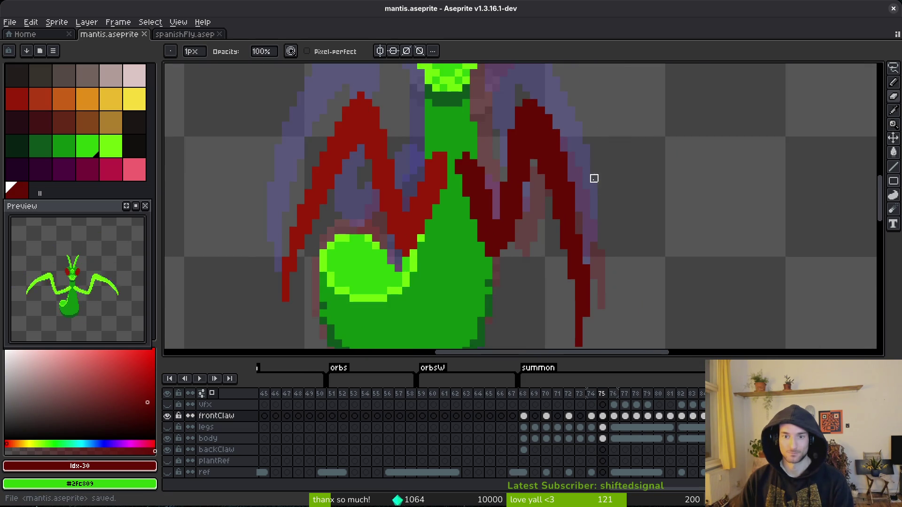
{"action": "scroll", "coordinate": [595, 173], "scroll_direction": "right", "scroll_amount": 3}
{"action": "key", "text": "m"}
{"action": "left_click_drag", "start_coordinate": [607, 181], "coordinate": [551, 313]}
{"action": "left_click_drag", "start_coordinate": [578, 260], "coordinate": [574, 236]}
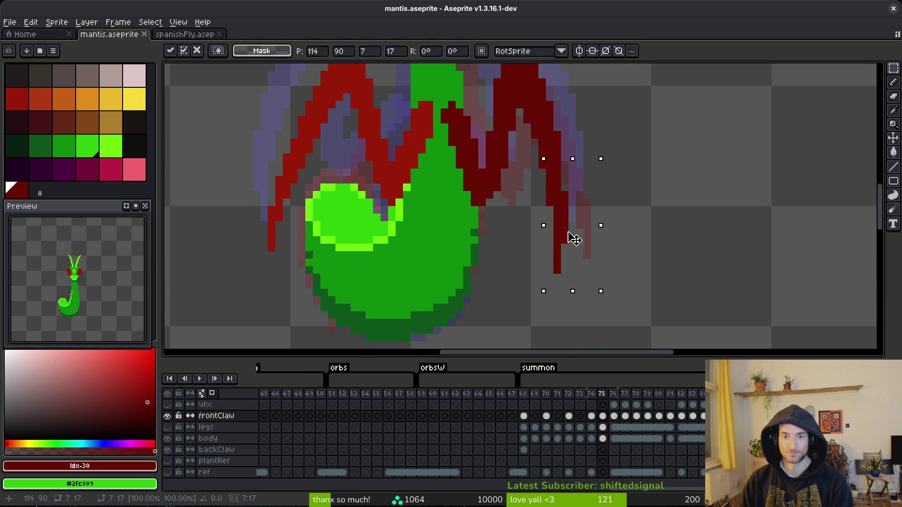
{"action": "key", "text": "ctrl+d"}
{"action": "scroll", "coordinate": [593, 200], "scroll_direction": "down", "scroll_amount": 2}
{"action": "scroll", "coordinate": [611, 205], "scroll_direction": "up", "scroll_amount": 3}
Try several rectangular selections on the right claw tip, clearing each one.
{"action": "left_click_drag", "start_coordinate": [590, 177], "coordinate": [509, 318]}
{"action": "key", "text": "ctrl+d"}
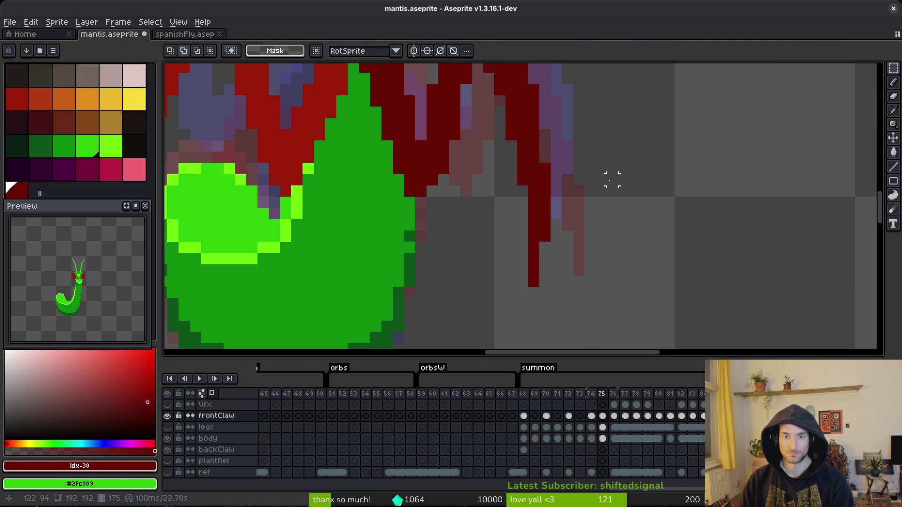
{"action": "scroll", "coordinate": [612, 180], "scroll_direction": "down", "scroll_amount": 3}
{"action": "left_click_drag", "start_coordinate": [537, 207], "coordinate": [610, 242]}
{"action": "key", "text": "ctrl+d"}
{"action": "scroll", "coordinate": [580, 221], "scroll_direction": "up", "scroll_amount": 3}
{"action": "mouse_move", "coordinate": [564, 211]}
{"action": "left_mouse_down"}
{"action": "mouse_move", "coordinate": [551, 289]}
{"action": "mouse_move", "coordinate": [564, 322]}
{"action": "left_mouse_up"}
{"action": "scroll", "coordinate": [564, 323], "scroll_direction": "down", "scroll_amount": 1}
{"action": "scroll", "coordinate": [561, 235], "scroll_direction": "up", "scroll_amount": 1}
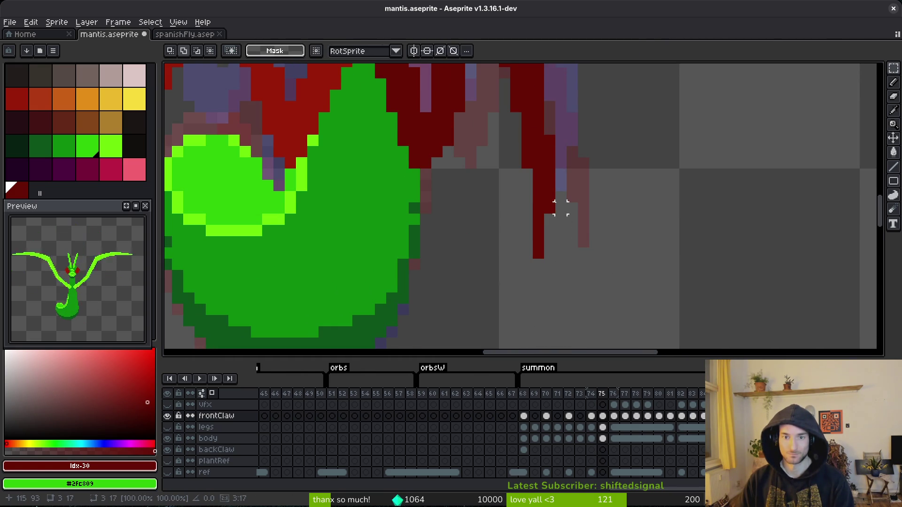
{"action": "key", "text": "ctrl+d"}
{"action": "scroll", "coordinate": [562, 208], "scroll_direction": "down", "scroll_amount": 1}
{"action": "scroll", "coordinate": [585, 192], "scroll_direction": "up", "scroll_amount": 1}
{"action": "scroll", "coordinate": [585, 226], "scroll_direction": "down", "scroll_amount": 2}
Save mantis.aseprite and return to the pencil tool.
{"action": "key", "text": "ctrl+s"}
{"action": "scroll", "coordinate": [553, 191], "scroll_direction": "up", "scroll_amount": 3}
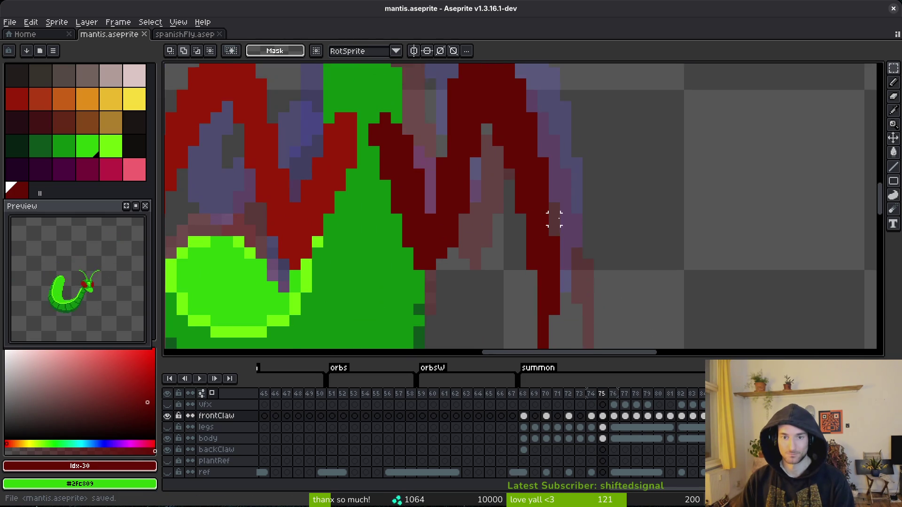
{"action": "scroll", "coordinate": [525, 240], "scroll_direction": "down", "scroll_amount": 2}
{"action": "scroll", "coordinate": [527, 237], "scroll_direction": "up", "scroll_amount": 2}
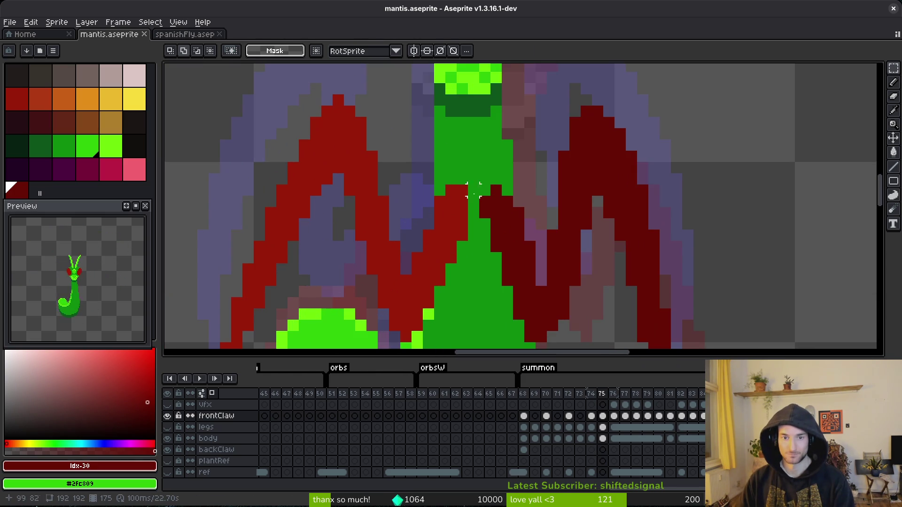
{"action": "key", "text": "b"}
{"action": "scroll", "coordinate": [545, 238], "scroll_direction": "down", "scroll_amount": 2}
Flip back and forth between summon frames 74–76 to compare the claw poses.
{"action": "key", "text": "Left"}
{"action": "key", "text": "Right"}
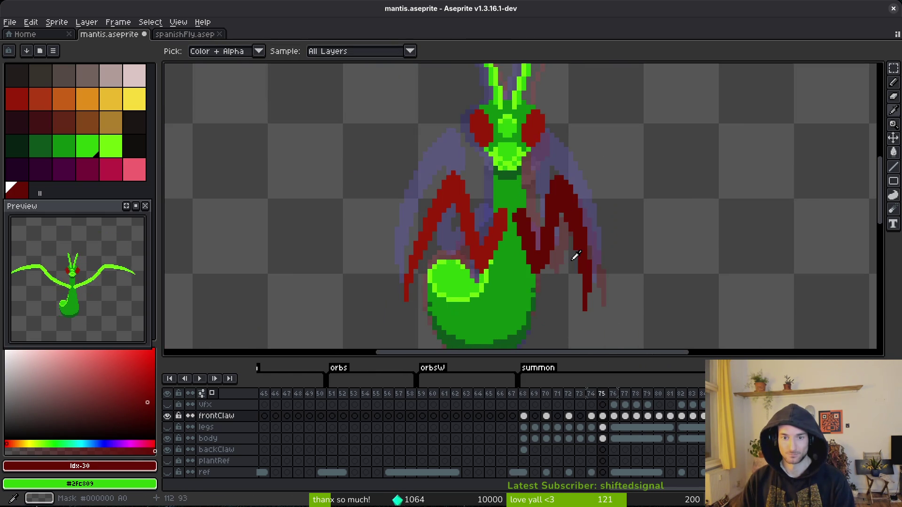
{"action": "key", "text": "Right"}
{"action": "key", "text": "Left"}
{"action": "key", "text": "Left"}
{"action": "key", "text": "Right"}
{"action": "key", "text": "Right"}
{"action": "key", "text": "b"}
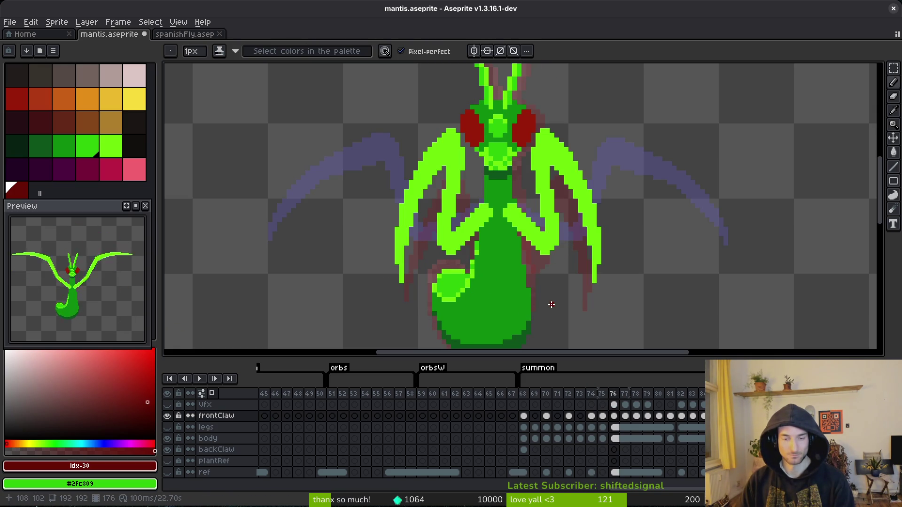
{"action": "key", "text": "Left"}
{"action": "key", "text": "Right"}
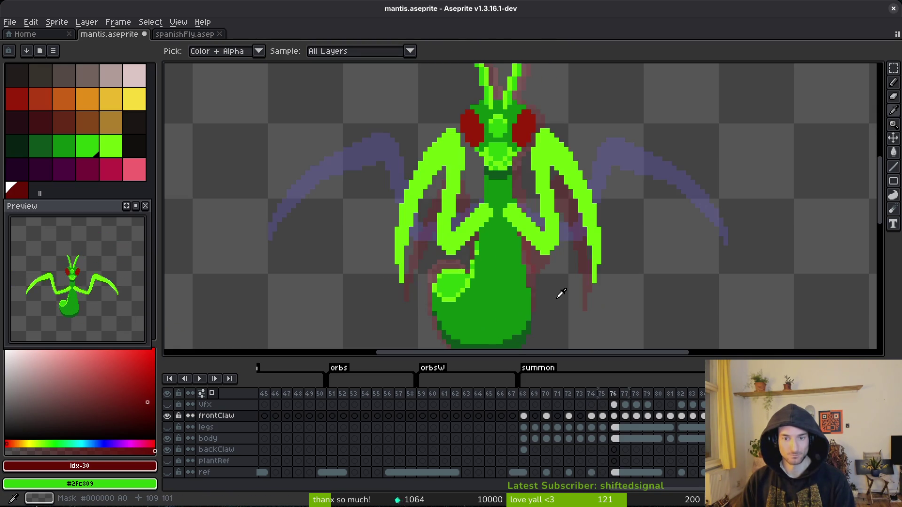
{"action": "key", "text": "Left"}
{"action": "key", "text": "Right"}
{"action": "key", "text": "Left"}
{"action": "key", "text": "Left"}
{"action": "key", "text": "Left"}
{"action": "key", "text": "Left"}
{"action": "key", "text": "Left"}
{"action": "key", "text": "Right"}
{"action": "key", "text": "Right"}
{"action": "key", "text": "Right"}
{"action": "key", "text": "Left"}
{"action": "key", "text": "Right"}
{"action": "key", "text": "Right"}
{"action": "key", "text": "Right"}
Settle on frame 81 with the spread claws, select the pencil, and save.
{"action": "key", "text": "Right"}
{"action": "key", "text": "Left"}
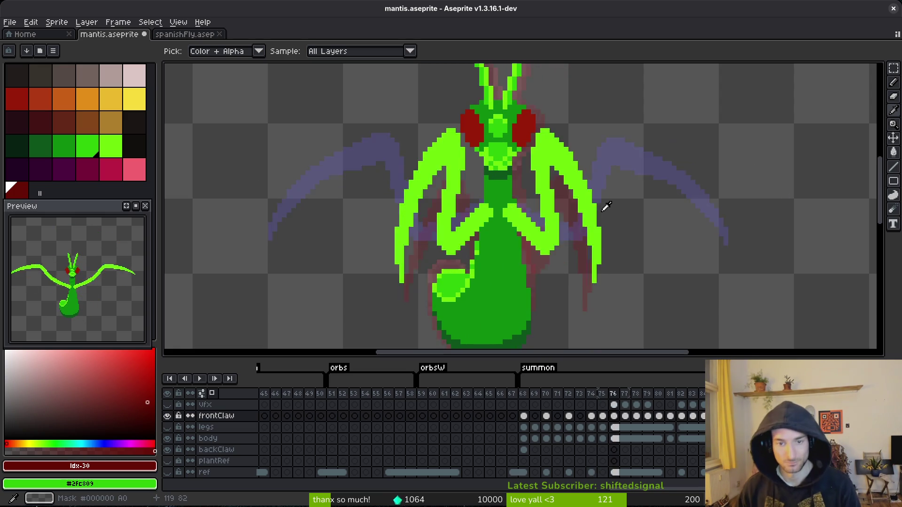
{"action": "key", "text": "Right"}
{"action": "key", "text": "Right"}
{"action": "key", "text": "Right"}
{"action": "key", "text": "Right"}
{"action": "key", "text": "Right"}
{"action": "key", "text": "Right"}
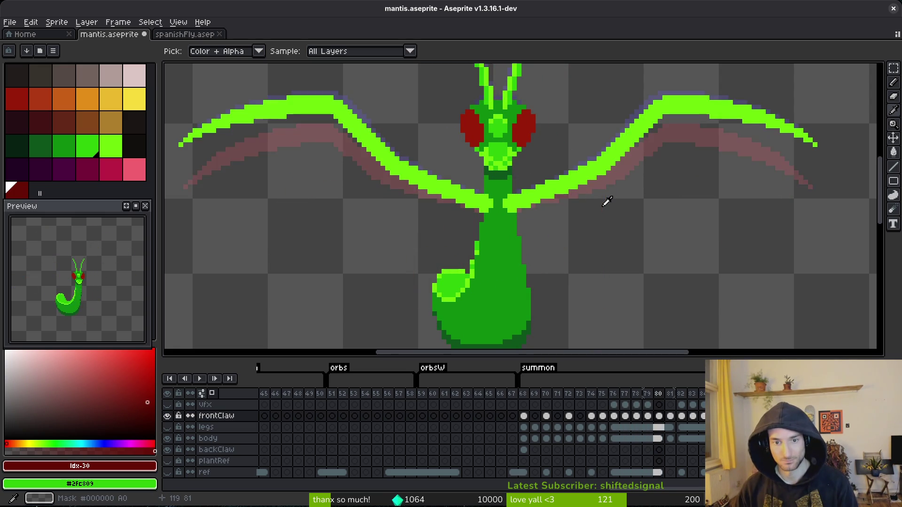
{"action": "scroll", "coordinate": [568, 190], "scroll_direction": "down", "scroll_amount": 3}
{"action": "key", "text": "Left"}
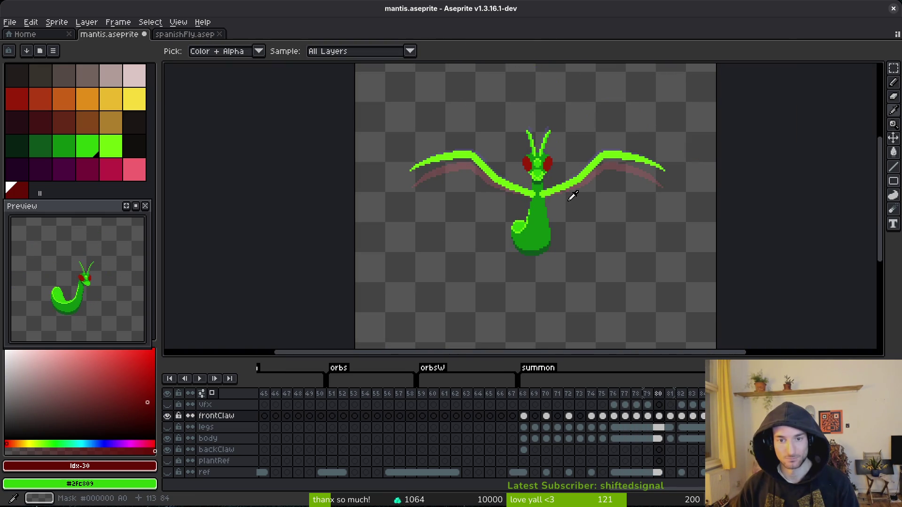
{"action": "key", "text": "b"}
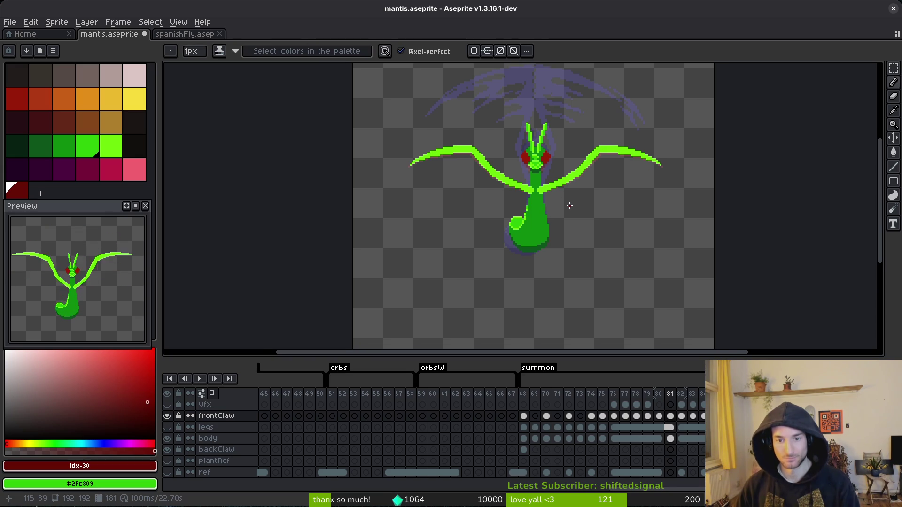
{"action": "key", "text": "ctrl+s"}
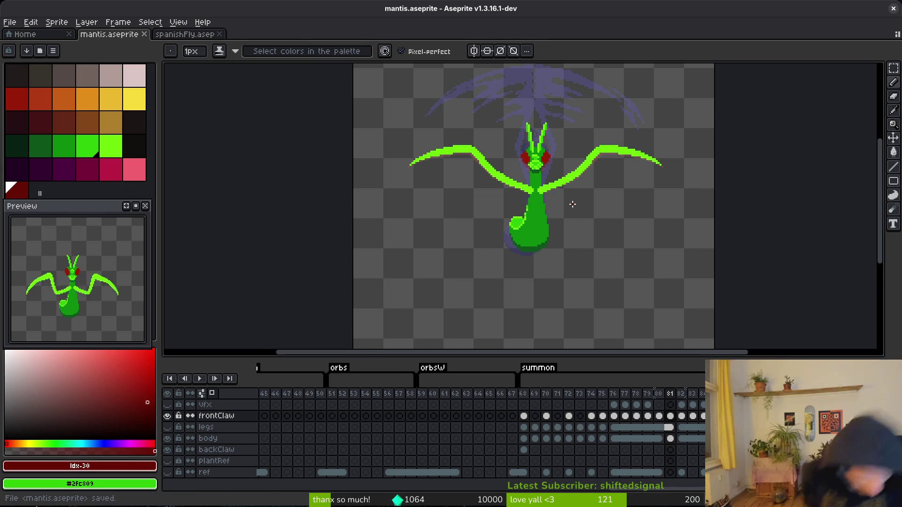
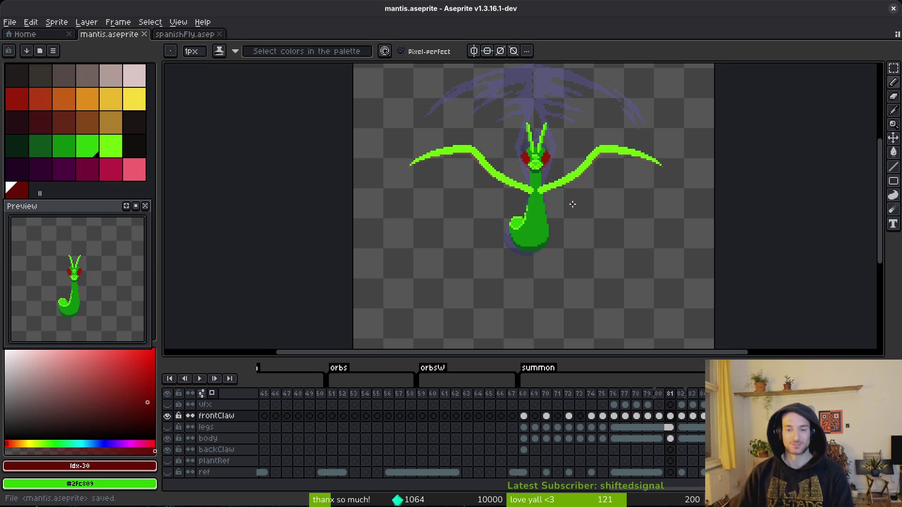
Go to frame 73 of the summon tag, zoom in on the mantis, and hide the body layer.
{"action": "key", "text": "i"}
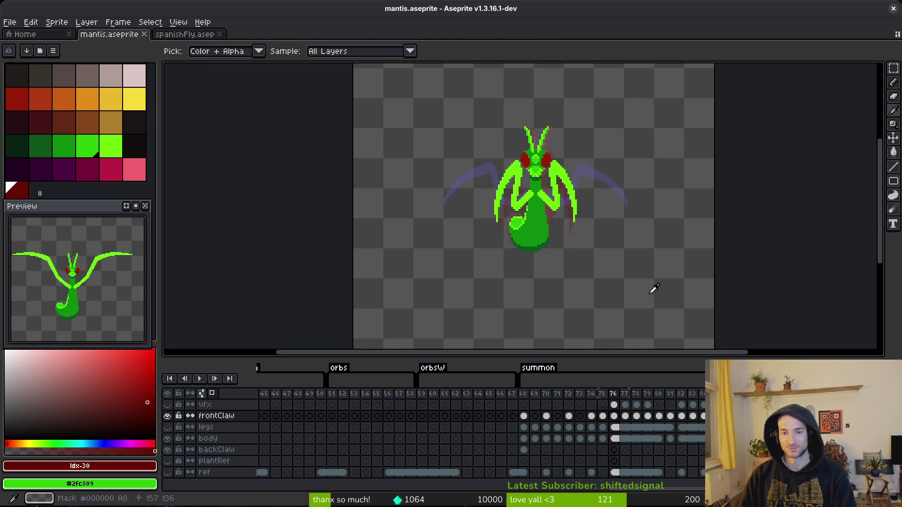
{"action": "key", "text": "b"}
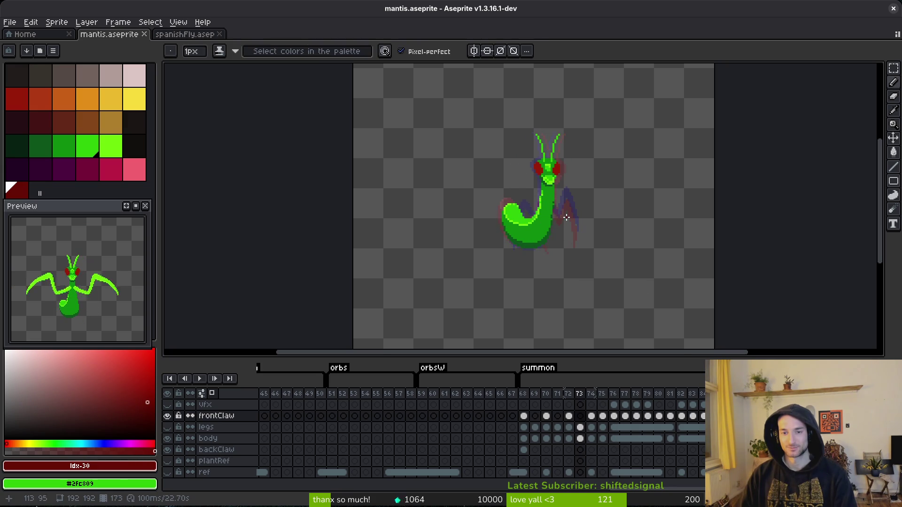
{"action": "scroll", "coordinate": [569, 223], "scroll_direction": "up", "scroll_amount": 3}
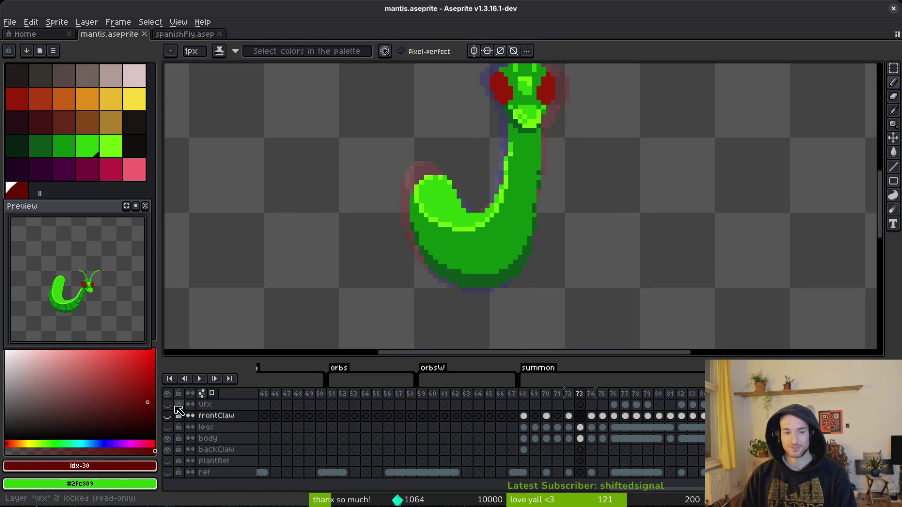
{"action": "left_click", "coordinate": [168, 438]}
Save the sprite and make the dark red palette swatch the drawing colour.
{"action": "key", "text": "ctrl+s"}
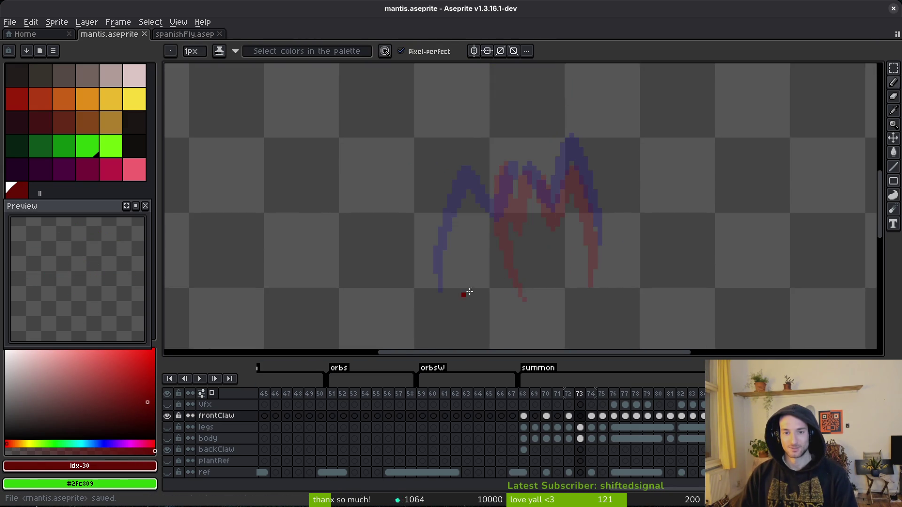
{"action": "scroll", "coordinate": [493, 259], "scroll_direction": "down", "scroll_amount": 2}
{"action": "key", "text": "Left"}
{"action": "key", "text": "i"}
{"action": "key", "text": "Right"}
{"action": "key", "text": "b"}
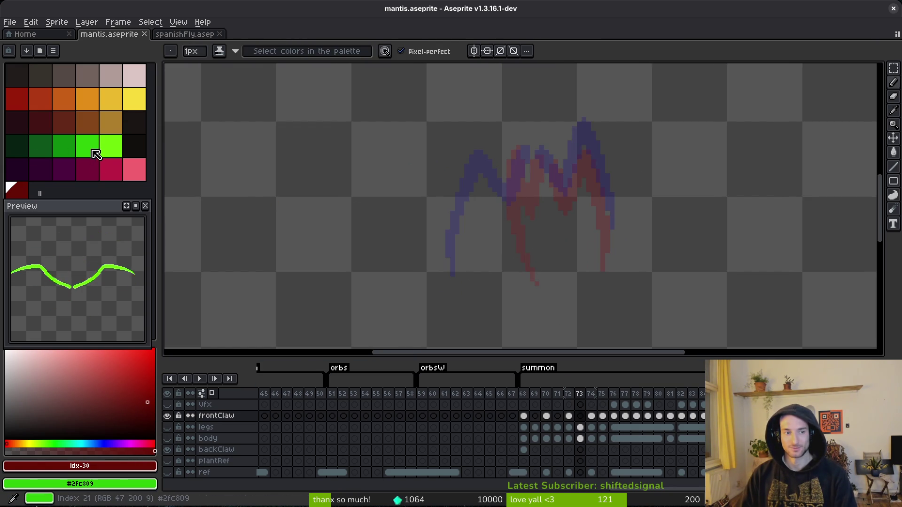
{"action": "right_click", "coordinate": [22, 101]}
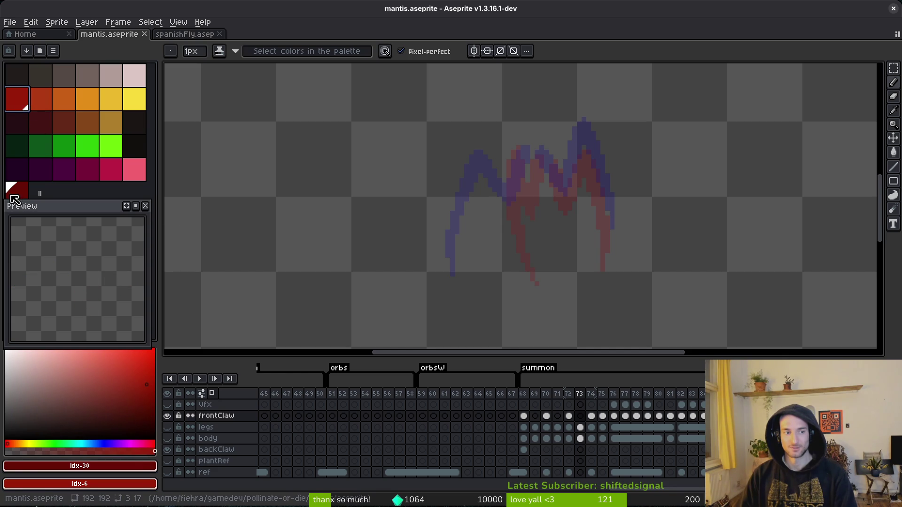
{"action": "left_click", "coordinate": [22, 101]}
{"action": "left_click", "coordinate": [23, 193]}
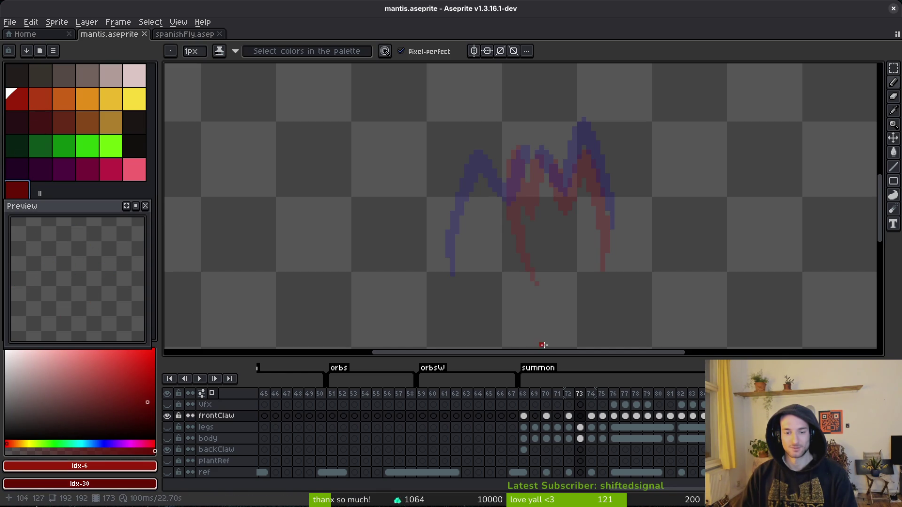
Check the body and legs layers, then hide the body again and zoom in on the claws.
{"action": "left_click", "coordinate": [167, 438]}
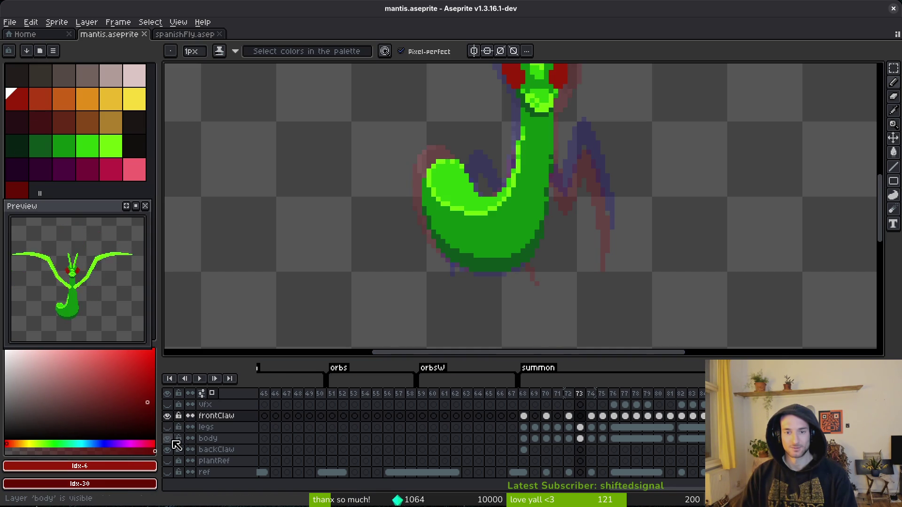
{"action": "key", "text": "i"}
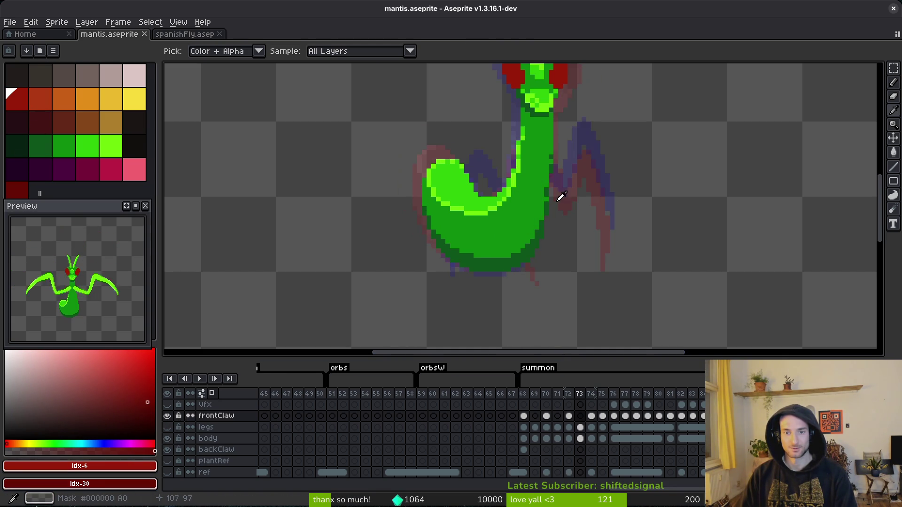
{"action": "key", "text": "b"}
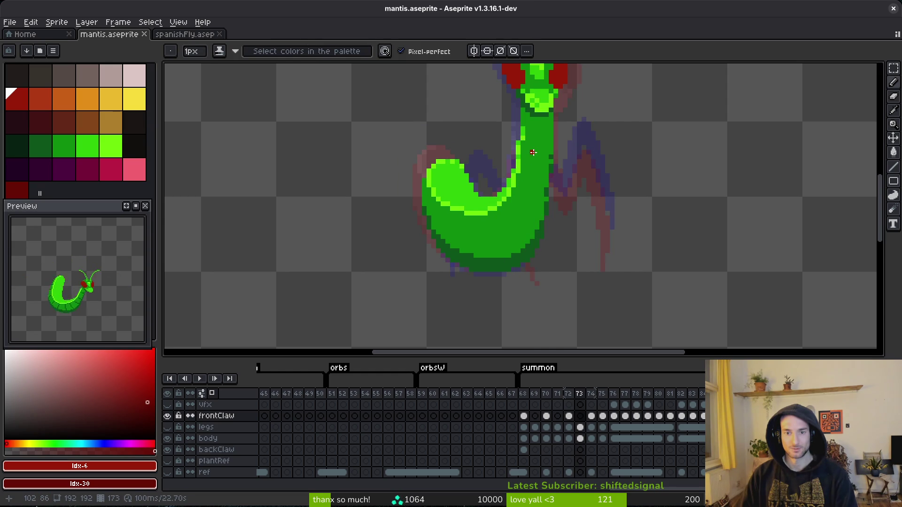
{"action": "left_click", "coordinate": [166, 427]}
{"action": "left_click", "coordinate": [167, 427]}
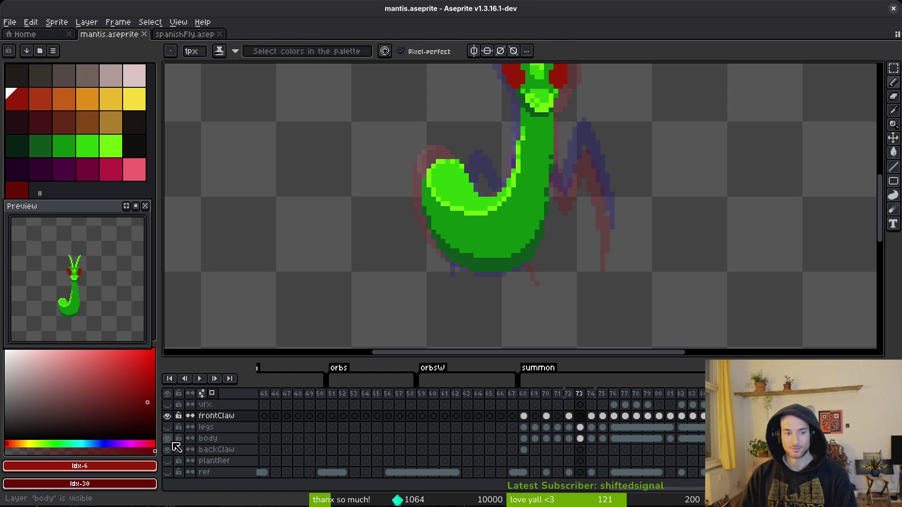
{"action": "left_click", "coordinate": [167, 439]}
{"action": "scroll", "coordinate": [511, 181], "scroll_direction": "up", "scroll_amount": 4}
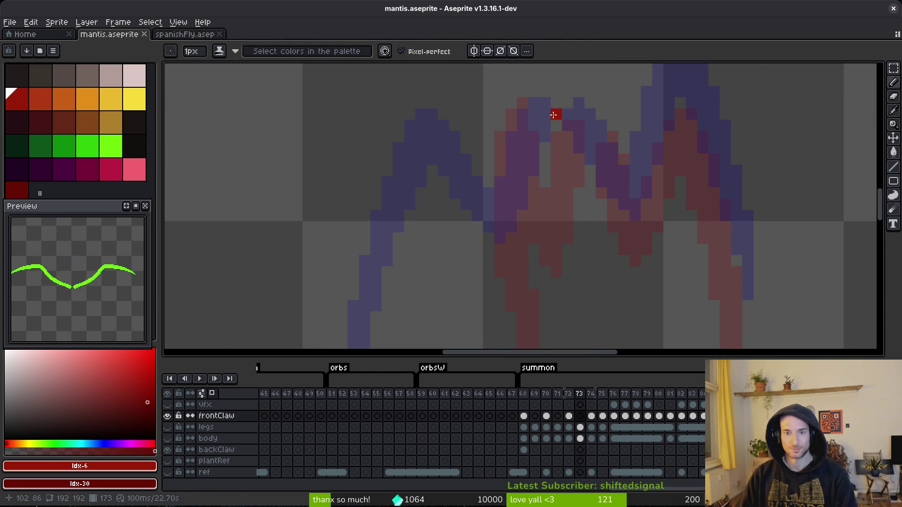
Paint the front claw shape in dark red over the onion-skin guide on frame 73.
{"action": "mouse_move", "coordinate": [550, 117]}
{"action": "left_mouse_down"}
{"action": "mouse_move", "coordinate": [545, 125]}
{"action": "mouse_move", "coordinate": [566, 129]}
{"action": "mouse_move", "coordinate": [557, 159]}
{"action": "left_mouse_up"}
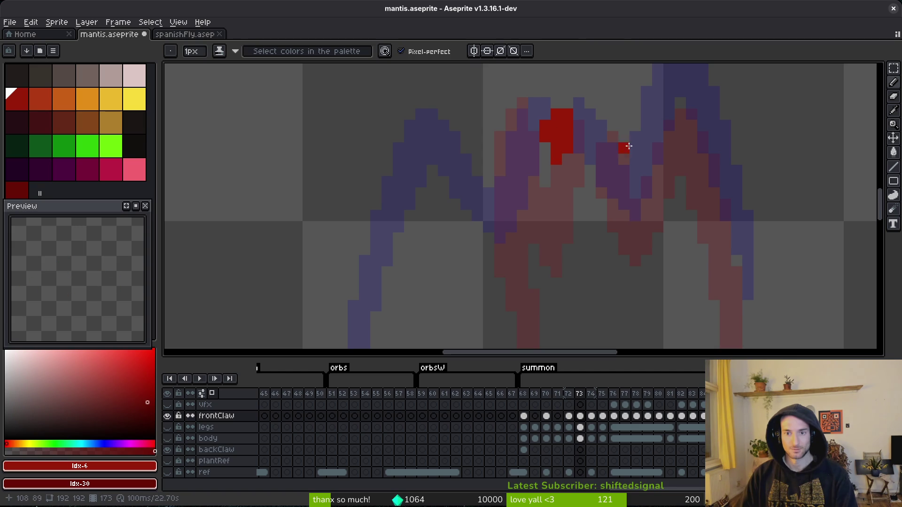
{"action": "mouse_move", "coordinate": [604, 120]}
{"action": "left_mouse_down"}
{"action": "mouse_move", "coordinate": [590, 147]}
{"action": "mouse_move", "coordinate": [609, 127]}
{"action": "mouse_move", "coordinate": [610, 167]}
{"action": "mouse_move", "coordinate": [600, 170]}
{"action": "mouse_move", "coordinate": [624, 217]}
{"action": "left_mouse_up"}
{"action": "scroll", "coordinate": [613, 169], "scroll_direction": "down", "scroll_amount": 3}
{"action": "scroll", "coordinate": [598, 221], "scroll_direction": "up", "scroll_amount": 2}
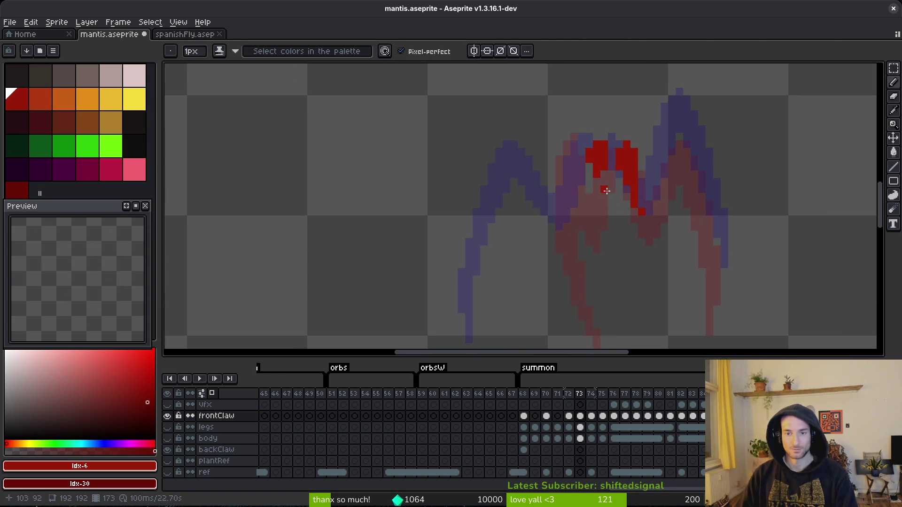
{"action": "mouse_move", "coordinate": [589, 179]}
{"action": "left_mouse_down"}
{"action": "mouse_move", "coordinate": [574, 236]}
{"action": "mouse_move", "coordinate": [539, 192]}
{"action": "mouse_move", "coordinate": [521, 295]}
{"action": "left_mouse_up"}
{"action": "scroll", "coordinate": [537, 190], "scroll_direction": "down", "scroll_amount": 2}
{"action": "mouse_move", "coordinate": [538, 135]}
{"action": "left_mouse_down"}
{"action": "mouse_move", "coordinate": [529, 230]}
{"action": "mouse_move", "coordinate": [536, 301]}
{"action": "mouse_move", "coordinate": [518, 247]}
{"action": "mouse_move", "coordinate": [522, 142]}
{"action": "mouse_move", "coordinate": [523, 243]}
{"action": "left_mouse_up"}
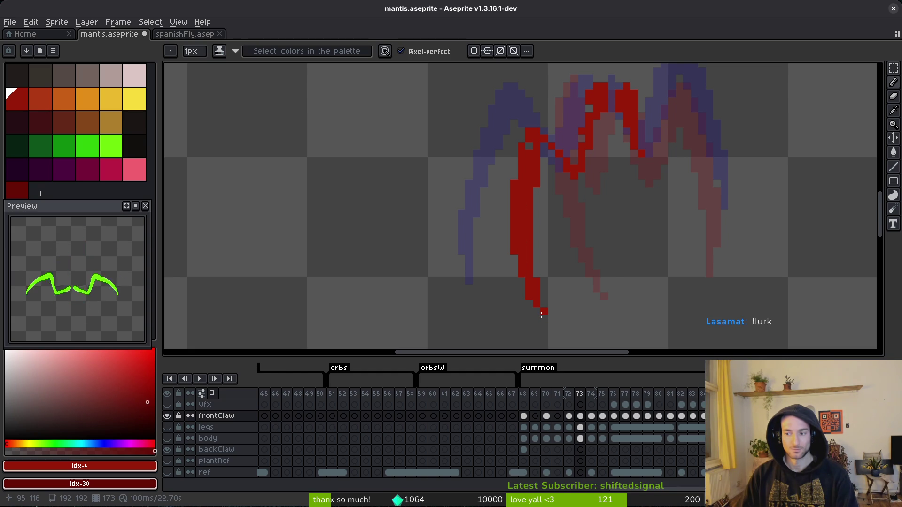
{"action": "scroll", "coordinate": [538, 277], "scroll_direction": "up", "scroll_amount": 1}
{"action": "mouse_move", "coordinate": [525, 168]}
{"action": "left_mouse_down"}
{"action": "mouse_move", "coordinate": [522, 145]}
{"action": "mouse_move", "coordinate": [533, 121]}
{"action": "mouse_move", "coordinate": [552, 162]}
{"action": "mouse_move", "coordinate": [532, 141]}
{"action": "mouse_move", "coordinate": [571, 189]}
{"action": "mouse_move", "coordinate": [588, 148]}
{"action": "left_mouse_up"}
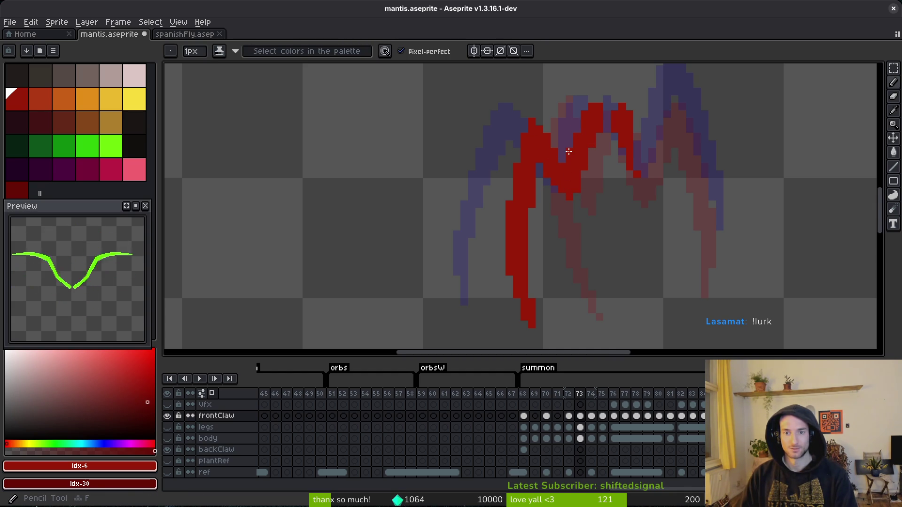
Save, compare against frame 74, and erase stray pixels along the claw's left edge.
{"action": "key", "text": "ctrl+s"}
{"action": "scroll", "coordinate": [593, 201], "scroll_direction": "down", "scroll_amount": 2}
{"action": "key", "text": "alt"}
{"action": "key", "text": "Right"}
{"action": "key", "text": "Left"}
{"action": "key", "text": "Right"}
{"action": "key", "text": "Left"}
{"action": "scroll", "coordinate": [516, 202], "scroll_direction": "up", "scroll_amount": 3}
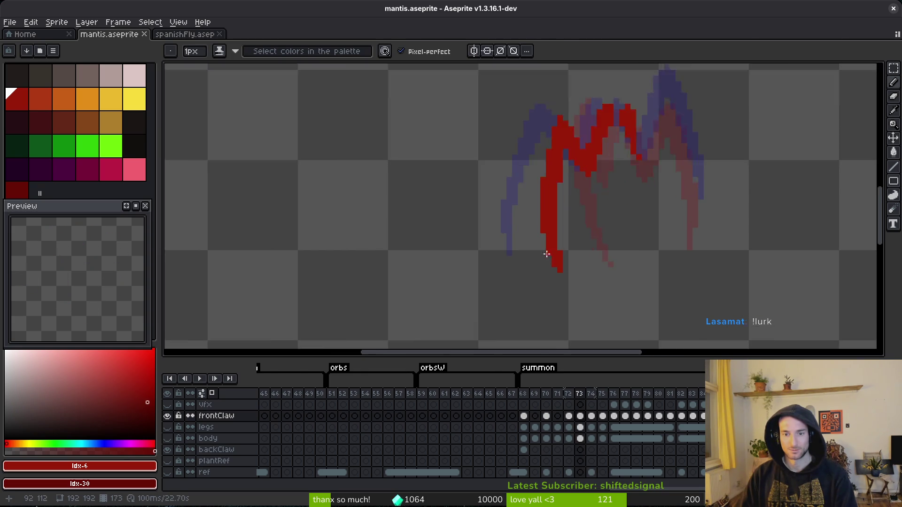
{"action": "key", "text": "e"}
{"action": "left_click_drag", "start_coordinate": [525, 199], "coordinate": [563, 273]}
Select the lower part of the red claw and move it up one pixel.
{"action": "scroll", "coordinate": [563, 221], "scroll_direction": "down", "scroll_amount": 2}
{"action": "key", "text": "m"}
{"action": "left_click_drag", "start_coordinate": [541, 191], "coordinate": [605, 286]}
{"action": "scroll", "coordinate": [585, 236], "scroll_direction": "up", "scroll_amount": 2}
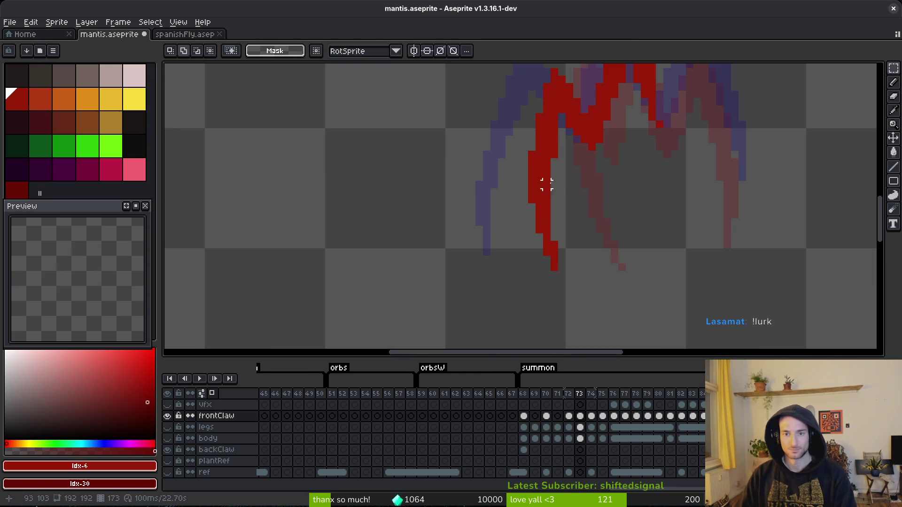
{"action": "left_click_drag", "start_coordinate": [561, 141], "coordinate": [513, 307]}
{"action": "key", "text": "ctrl+d"}
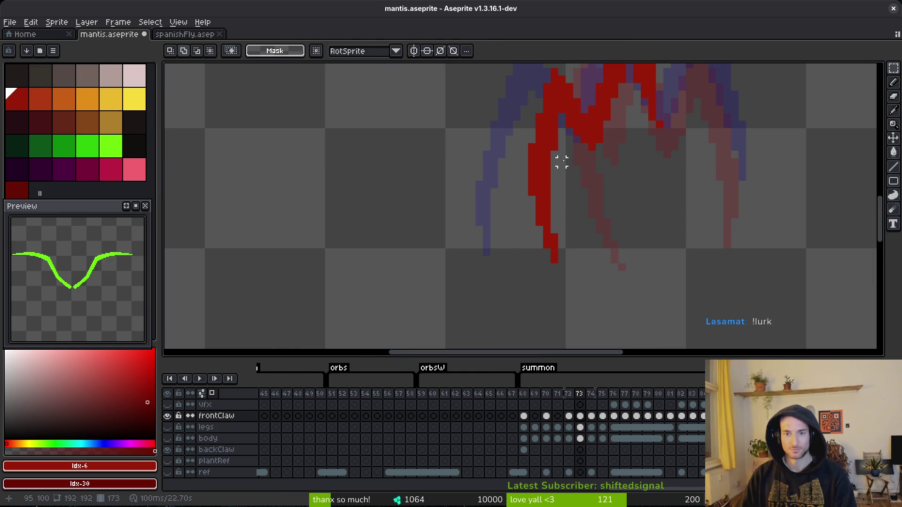
{"action": "left_click_drag", "start_coordinate": [553, 106], "coordinate": [505, 323]}
{"action": "left_click_drag", "start_coordinate": [543, 211], "coordinate": [543, 205]}
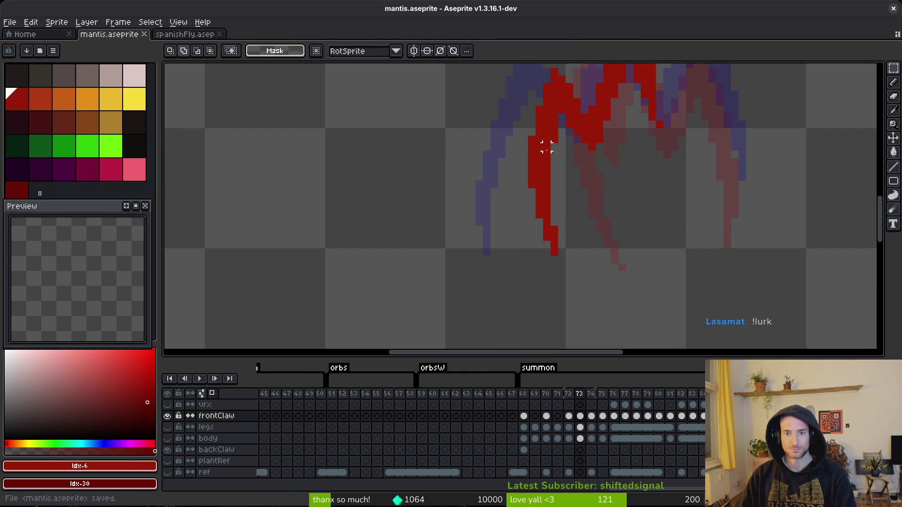
Save the sprite and pick the darker red #981b08 from the canvas.
{"action": "key", "text": "b"}
{"action": "key", "text": "ctrl+s"}
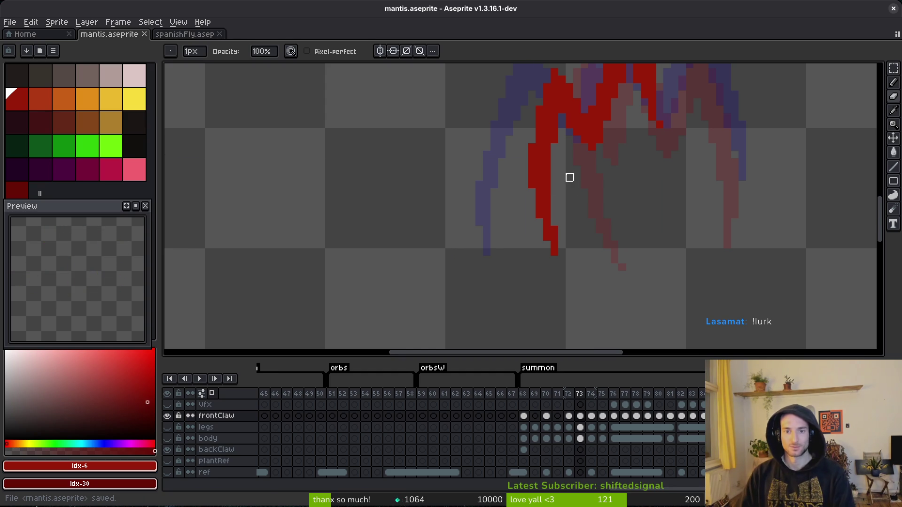
{"action": "scroll", "coordinate": [562, 192], "scroll_direction": "down", "scroll_amount": 3}
{"action": "scroll", "coordinate": [561, 194], "scroll_direction": "up", "scroll_amount": 1}
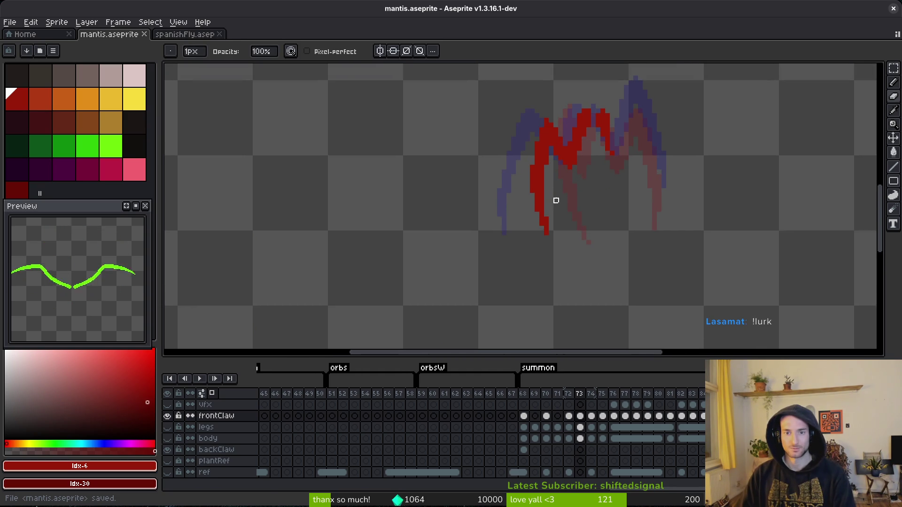
{"action": "scroll", "coordinate": [540, 174], "scroll_direction": "up", "scroll_amount": 4}
{"action": "left_click", "coordinate": [558, 125], "text": "alt"}
Redraw the diagonal claw stroke cleanly, add the right claw's top pixel, fill the gap, and save.
{"action": "key", "text": "b"}
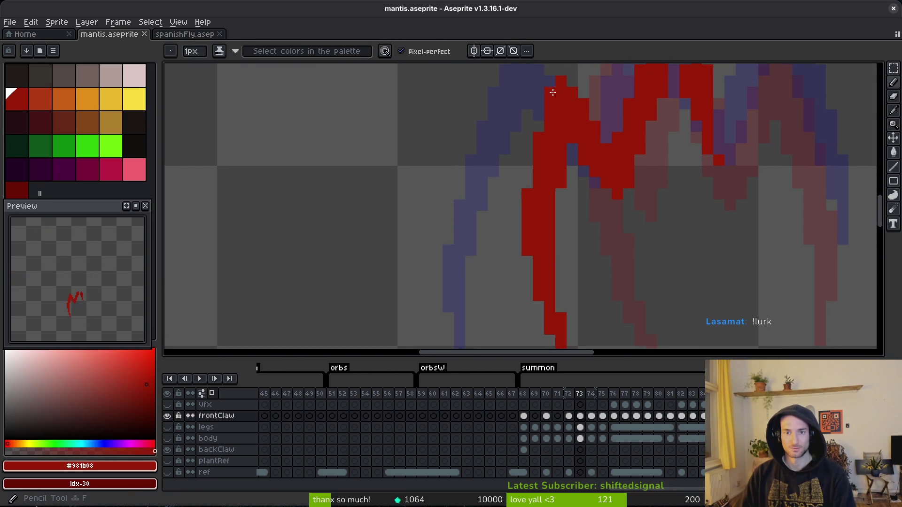
{"action": "scroll", "coordinate": [631, 215], "scroll_direction": "down", "scroll_amount": 3}
{"action": "scroll", "coordinate": [630, 168], "scroll_direction": "up", "scroll_amount": 3}
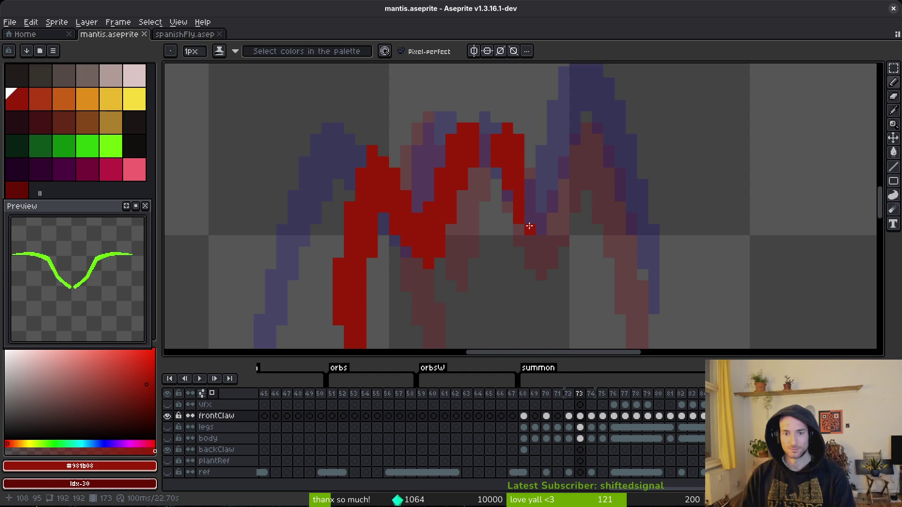
{"action": "mouse_move", "coordinate": [530, 242]}
{"action": "left_mouse_down"}
{"action": "mouse_move", "coordinate": [558, 215]}
{"action": "mouse_move", "coordinate": [587, 127]}
{"action": "left_mouse_up"}
{"action": "key", "text": "ctrl+z"}
{"action": "mouse_move", "coordinate": [534, 215]}
{"action": "left_mouse_down"}
{"action": "mouse_move", "coordinate": [553, 177]}
{"action": "mouse_move", "coordinate": [536, 188]}
{"action": "left_mouse_up"}
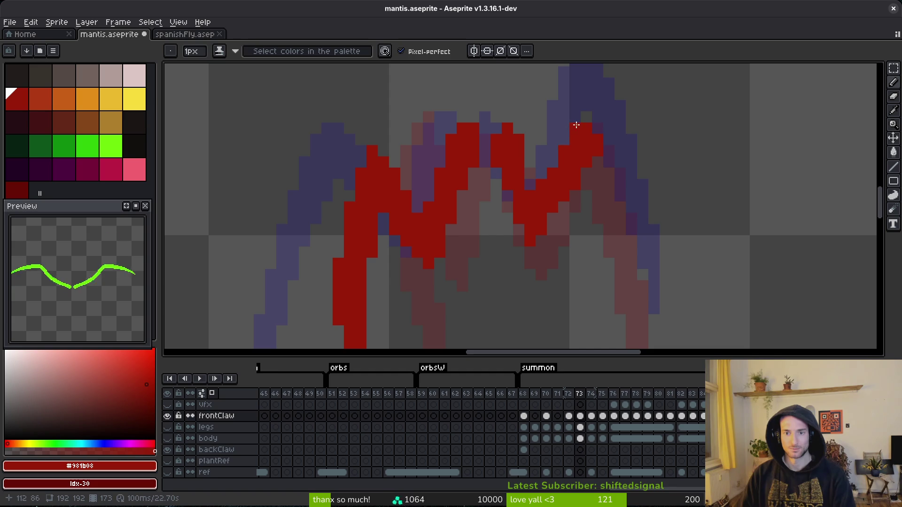
{"action": "left_click", "coordinate": [584, 117]}
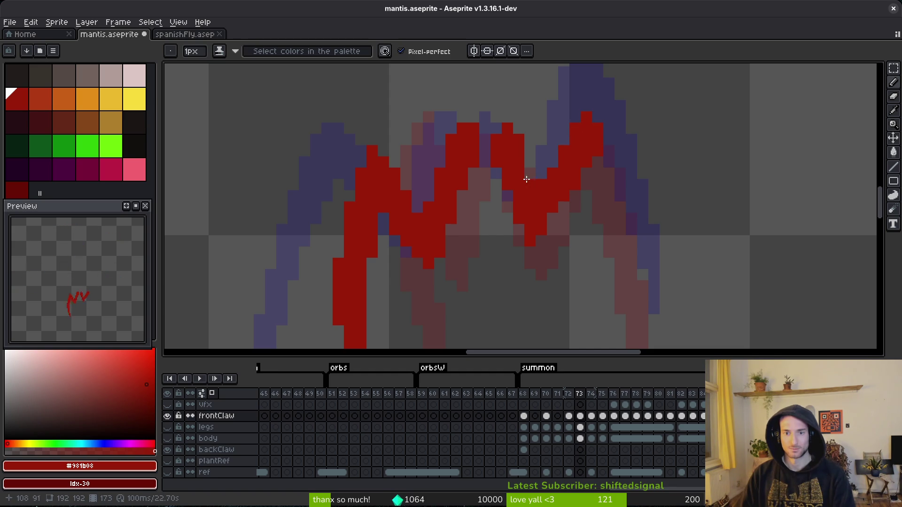
{"action": "left_click_drag", "start_coordinate": [520, 184], "coordinate": [536, 205]}
{"action": "key", "text": "e"}
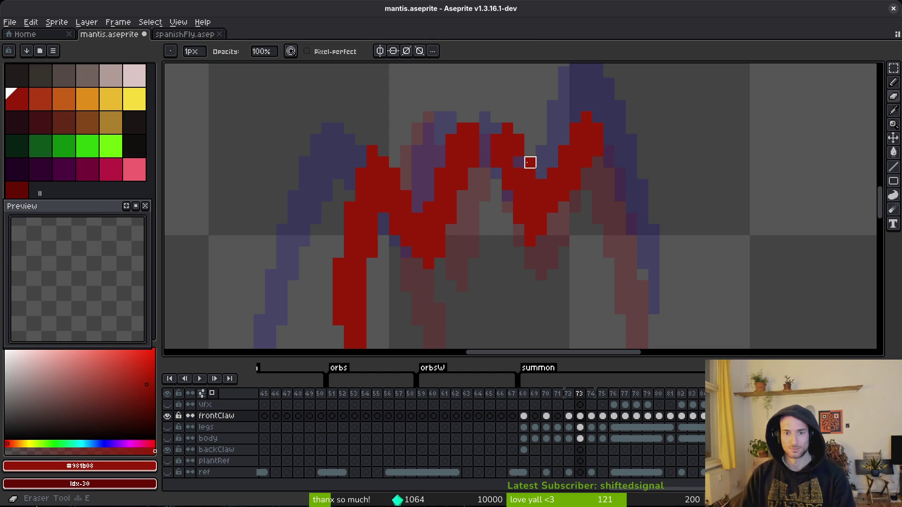
{"action": "key", "text": "b"}
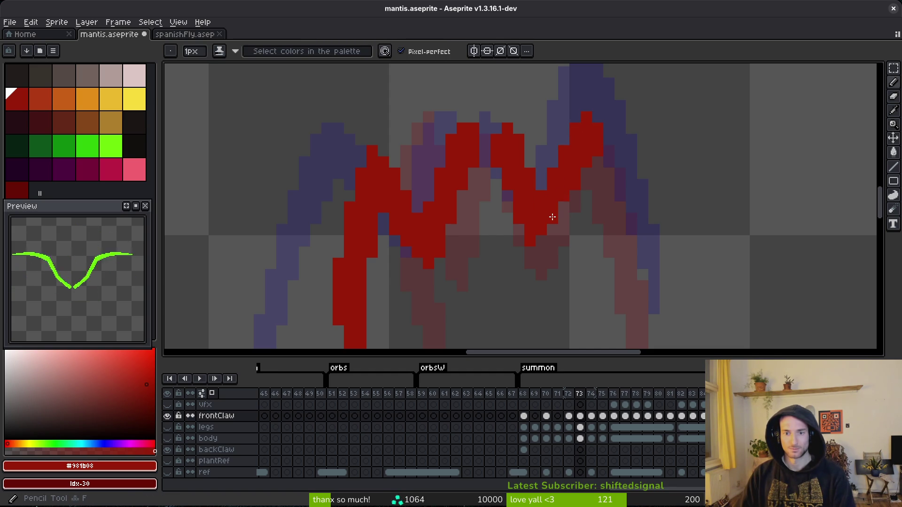
{"action": "key", "text": "ctrl+s"}
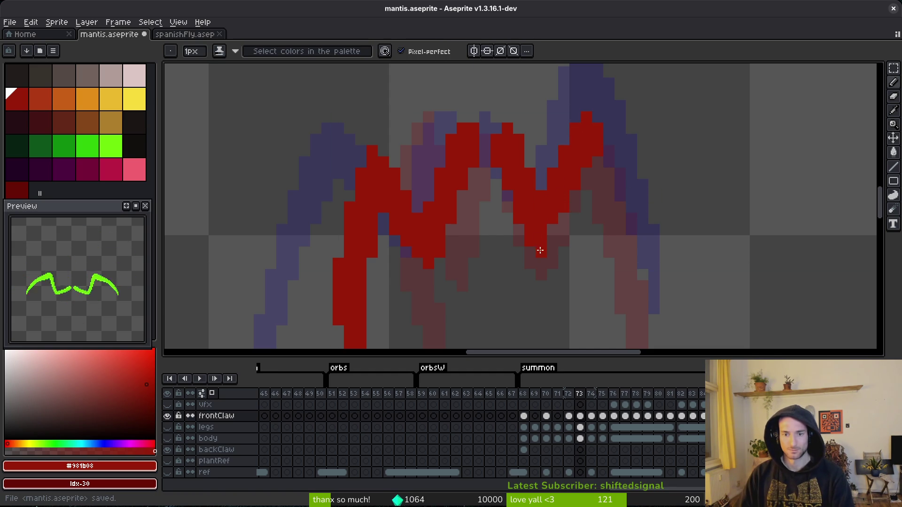
Add a short red stroke above the claw tip, extend the right claw, and save.
{"action": "key", "text": "e"}
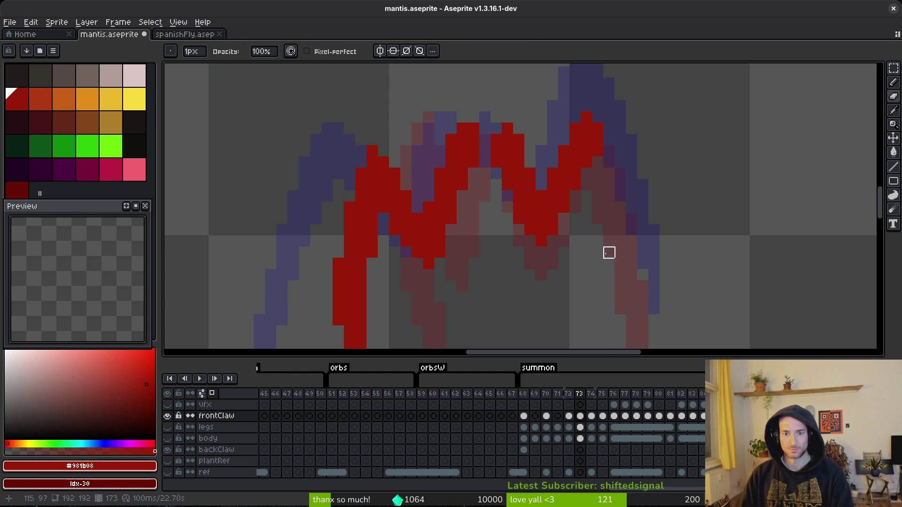
{"action": "scroll", "coordinate": [596, 205], "scroll_direction": "down", "scroll_amount": 4}
{"action": "key", "text": "b"}
{"action": "scroll", "coordinate": [554, 169], "scroll_direction": "up", "scroll_amount": 2}
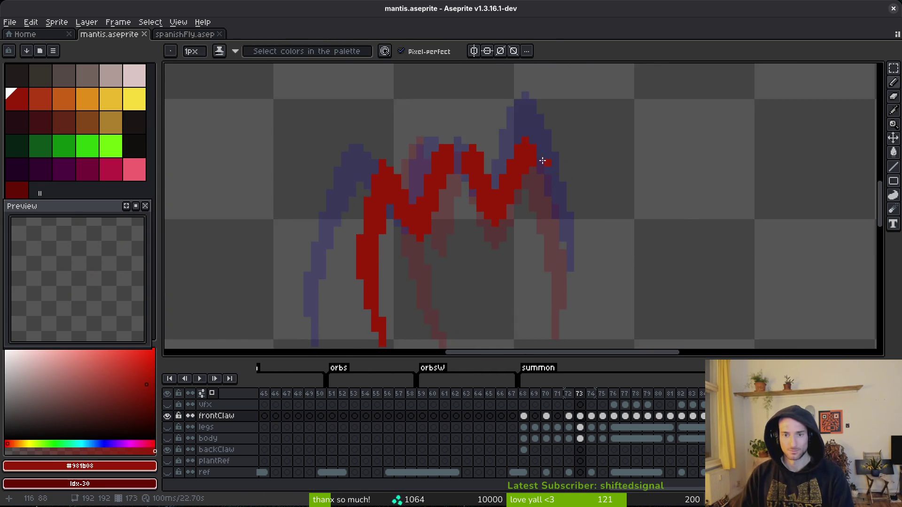
{"action": "scroll", "coordinate": [554, 169], "scroll_direction": "up", "scroll_amount": 1}
{"action": "left_click_drag", "start_coordinate": [529, 140], "coordinate": [516, 113]}
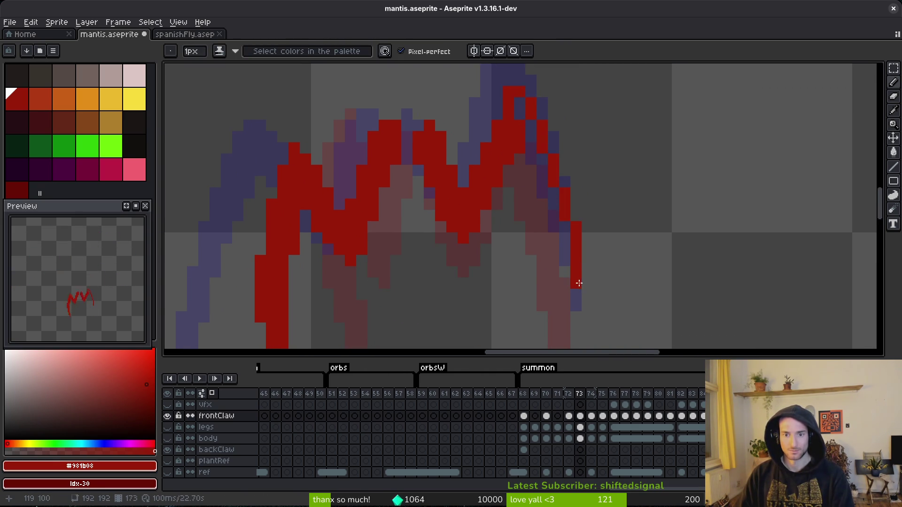
{"action": "scroll", "coordinate": [579, 283], "scroll_direction": "up", "scroll_amount": 2}
{"action": "scroll", "coordinate": [564, 197], "scroll_direction": "down", "scroll_amount": 2}
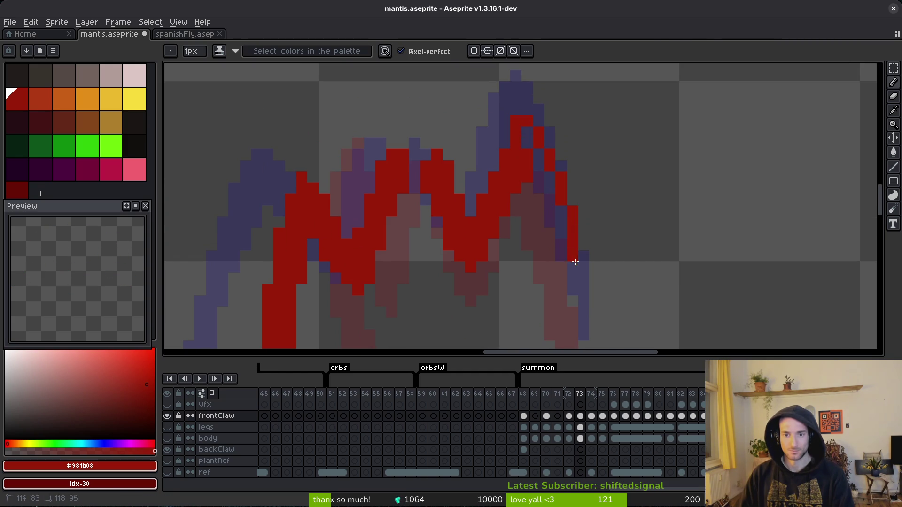
{"action": "scroll", "coordinate": [578, 244], "scroll_direction": "down", "scroll_amount": 2}
{"action": "mouse_move", "coordinate": [581, 239]}
{"action": "left_mouse_down"}
{"action": "mouse_move", "coordinate": [582, 221]}
{"action": "mouse_move", "coordinate": [584, 232]}
{"action": "left_mouse_up"}
{"action": "scroll", "coordinate": [585, 211], "scroll_direction": "down", "scroll_amount": 2}
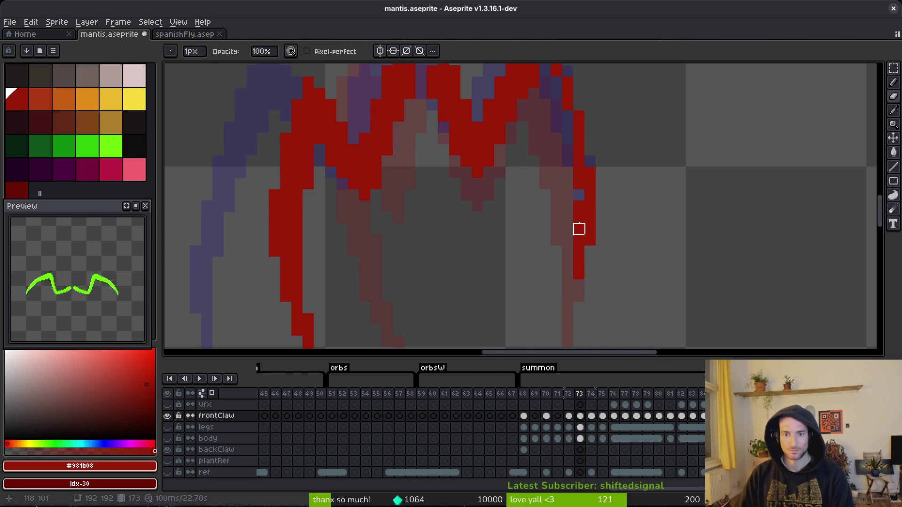
{"action": "left_click_drag", "start_coordinate": [546, 101], "coordinate": [576, 218]}
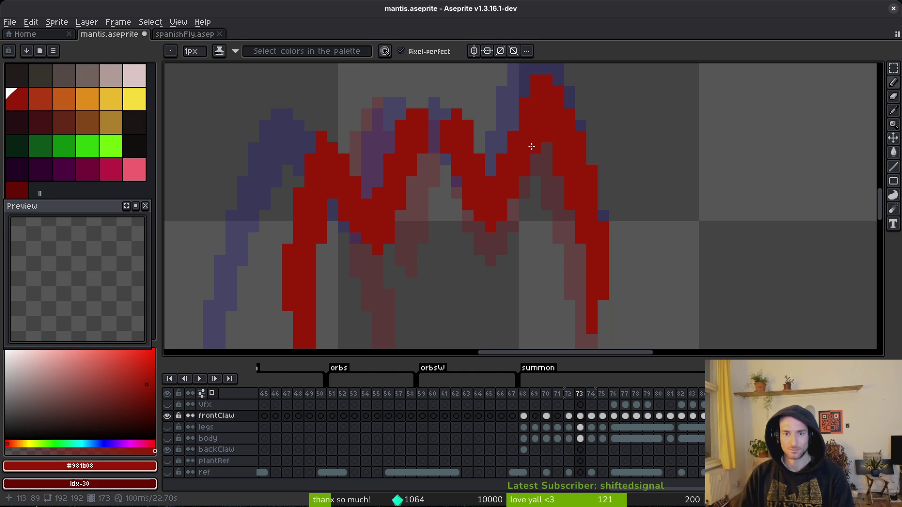
{"action": "key", "text": "e"}
{"action": "key", "text": "b"}
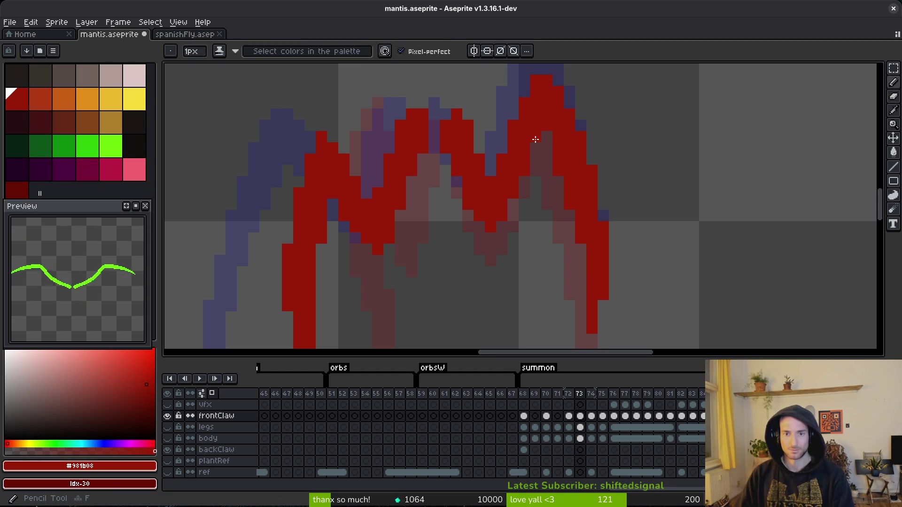
{"action": "key", "text": "ctrl+s"}
Try extending the claw columns further down, undo that stroke, and save.
{"action": "scroll", "coordinate": [596, 213], "scroll_direction": "down", "scroll_amount": 4}
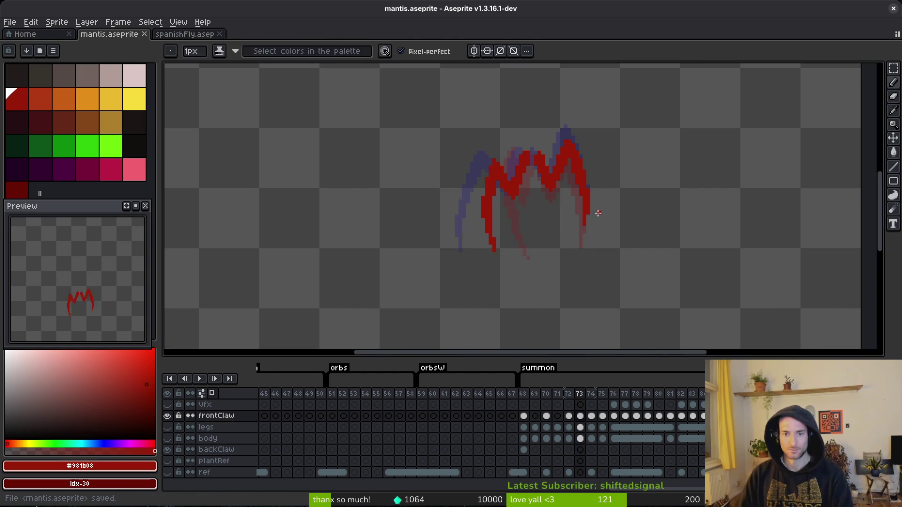
{"action": "scroll", "coordinate": [597, 213], "scroll_direction": "up", "scroll_amount": 6}
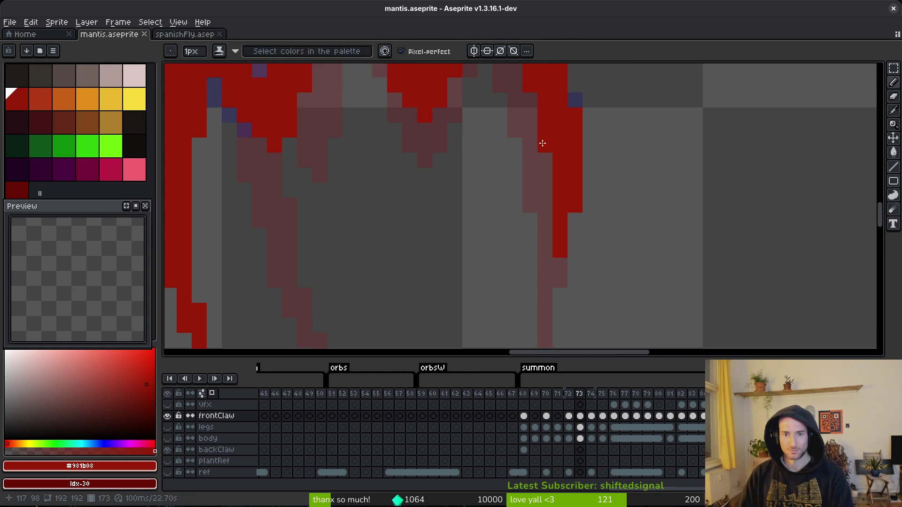
{"action": "scroll", "coordinate": [562, 217], "scroll_direction": "down", "scroll_amount": 1}
{"action": "mouse_move", "coordinate": [562, 218]}
{"action": "left_mouse_down"}
{"action": "mouse_move", "coordinate": [572, 199]}
{"action": "mouse_move", "coordinate": [575, 228]}
{"action": "left_mouse_up"}
{"action": "left_click", "coordinate": [562, 267]}
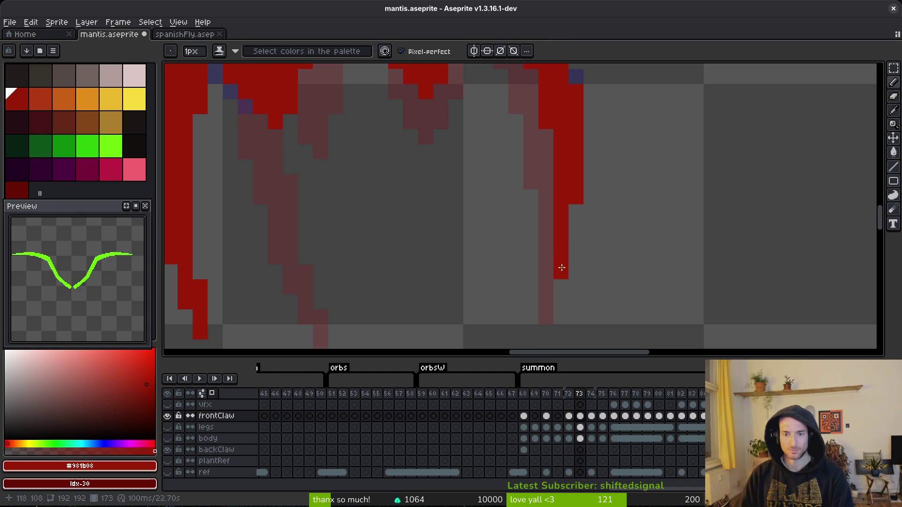
{"action": "key", "text": "ctrl+s"}
{"action": "scroll", "coordinate": [603, 173], "scroll_direction": "down", "scroll_amount": 2}
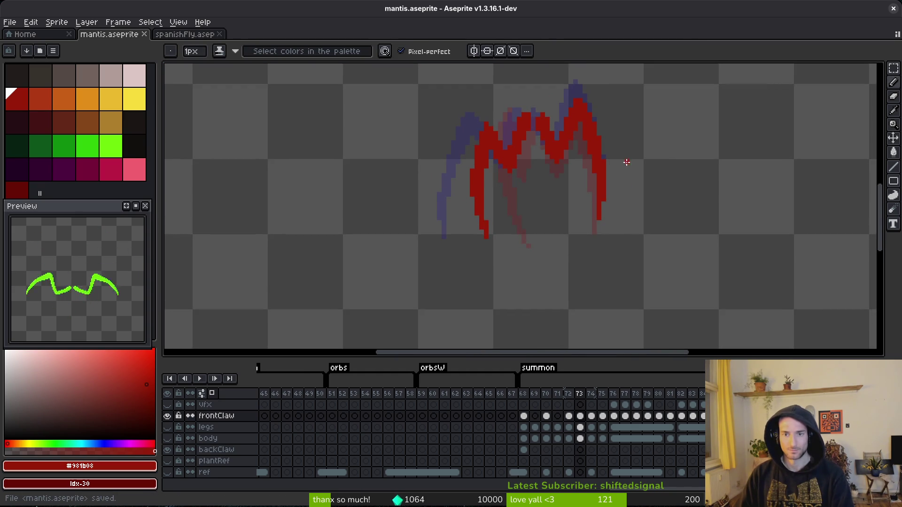
{"action": "scroll", "coordinate": [587, 139], "scroll_direction": "up", "scroll_amount": 2}
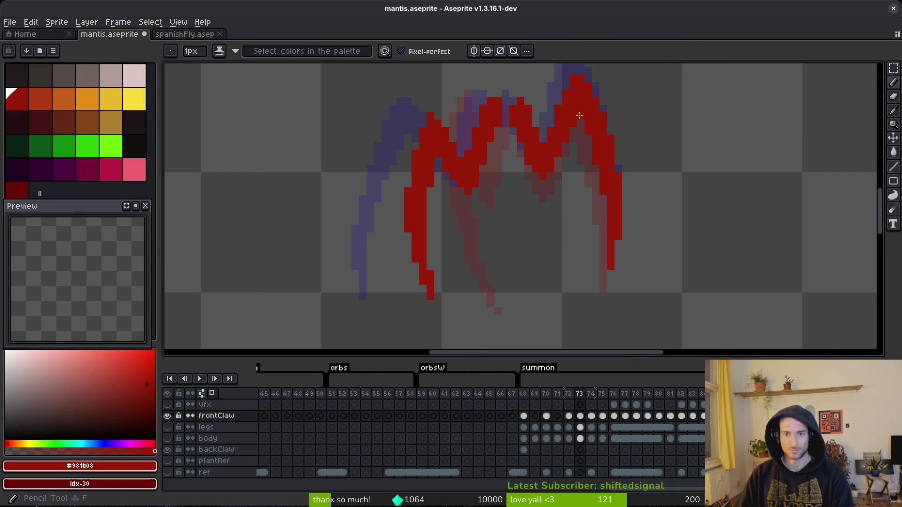
{"action": "key", "text": "ctrl+s"}
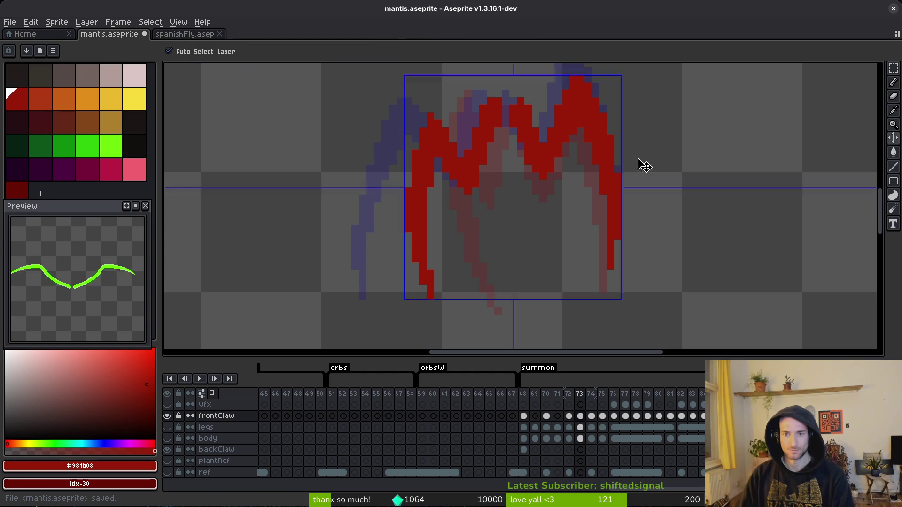
{"action": "key", "text": "ctrl+z"}
{"action": "key", "text": "ctrl+s"}
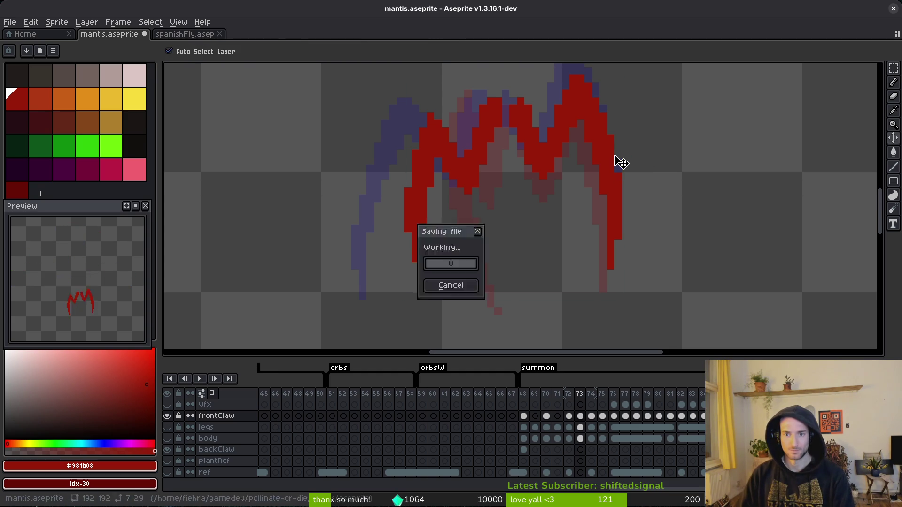
Recentre on the claws, make a final touch-up, save, and pick dark green from the palette.
{"action": "left_click_drag", "start_coordinate": [640, 145], "coordinate": [636, 207]}
{"action": "scroll", "coordinate": [577, 148], "scroll_direction": "up", "scroll_amount": 1}
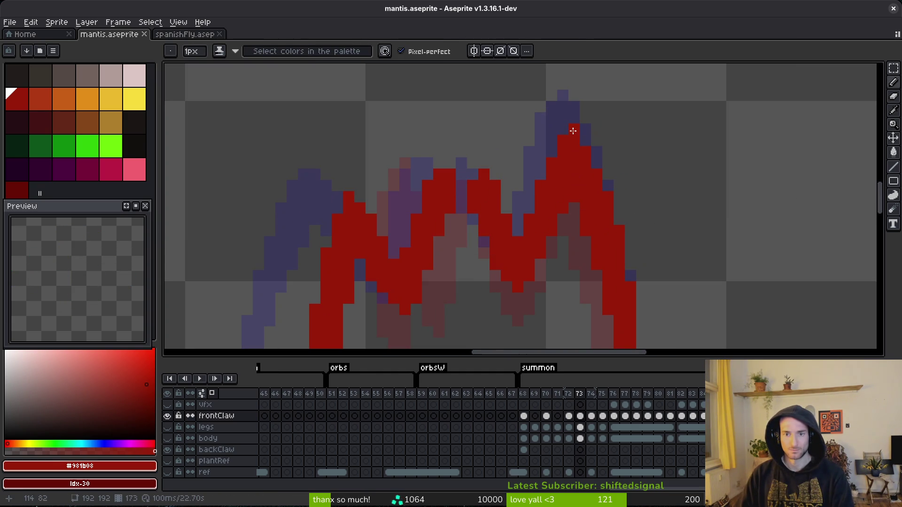
{"action": "scroll", "coordinate": [625, 237], "scroll_direction": "down", "scroll_amount": 3}
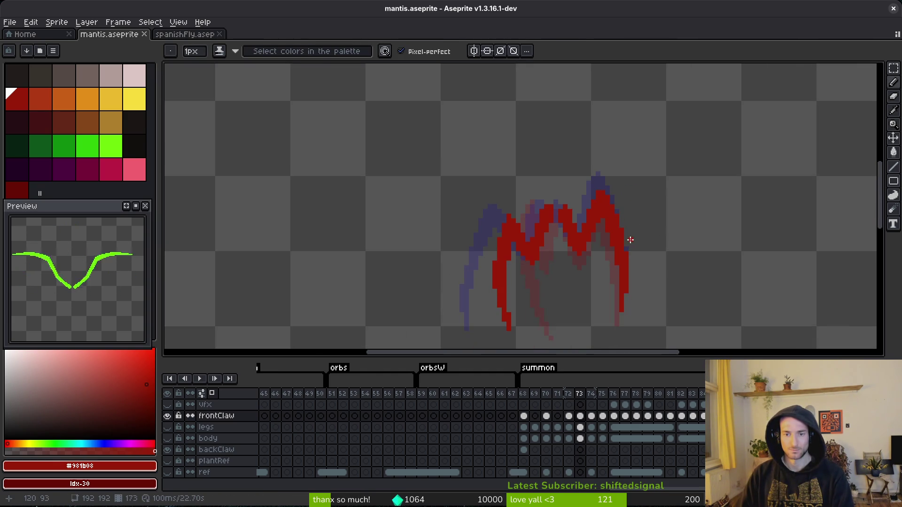
{"action": "key", "text": "ctrl+s"}
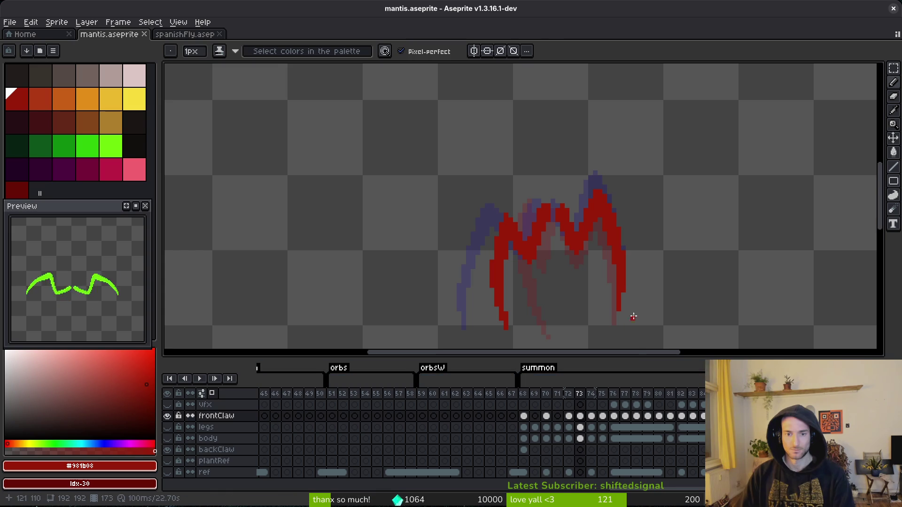
{"action": "left_click_drag", "start_coordinate": [644, 290], "coordinate": [619, 255]}
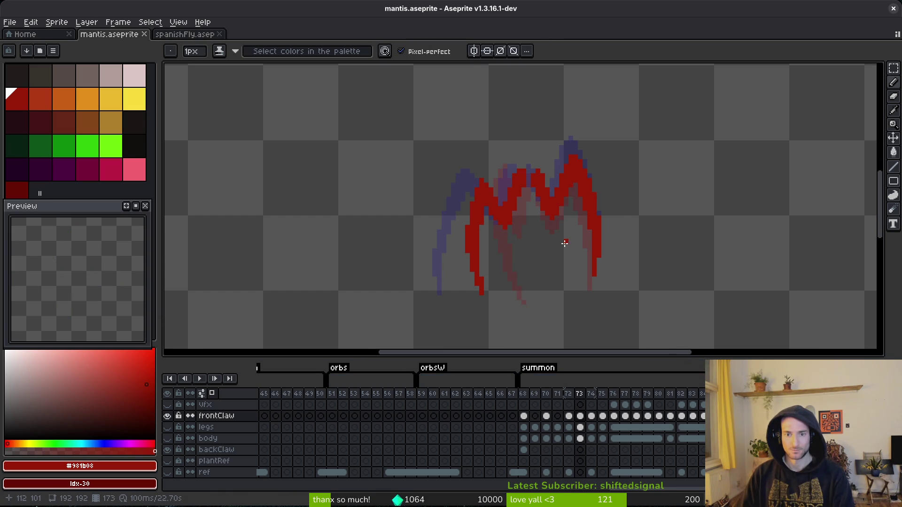
{"action": "key", "text": "ctrl+s"}
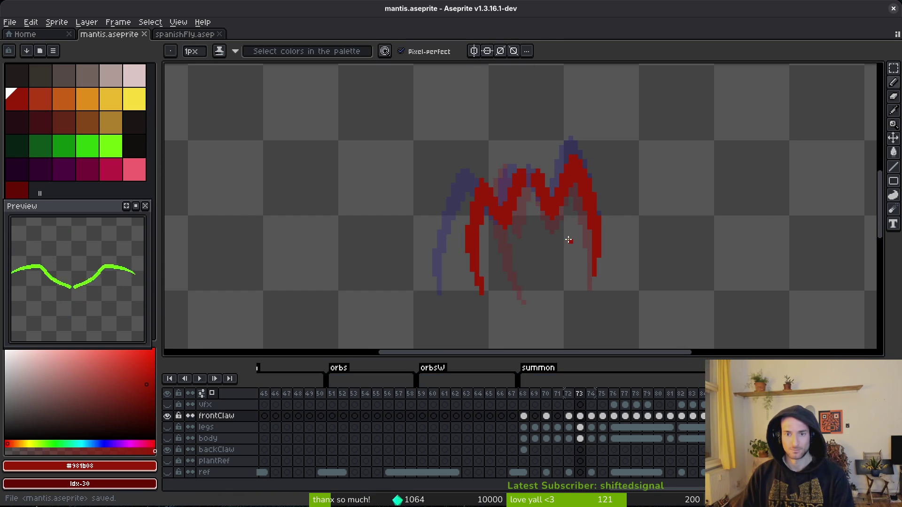
{"action": "scroll", "coordinate": [566, 241], "scroll_direction": "up", "scroll_amount": 5}
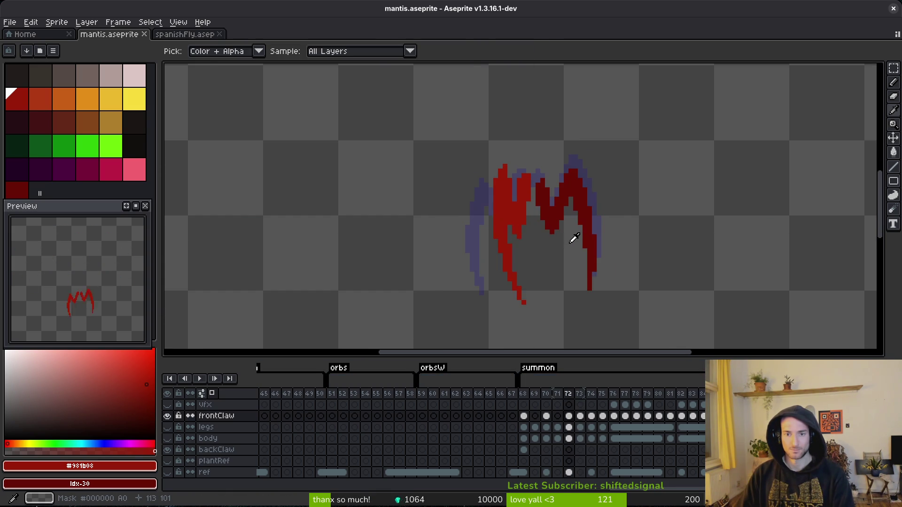
{"action": "scroll", "coordinate": [577, 240], "scroll_direction": "down", "scroll_amount": 5}
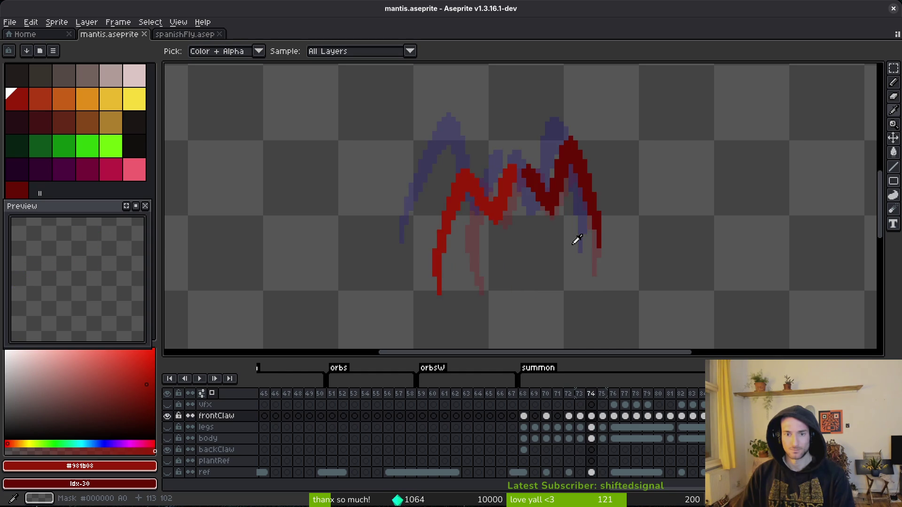
{"action": "scroll", "coordinate": [577, 241], "scroll_direction": "up", "scroll_amount": 5}
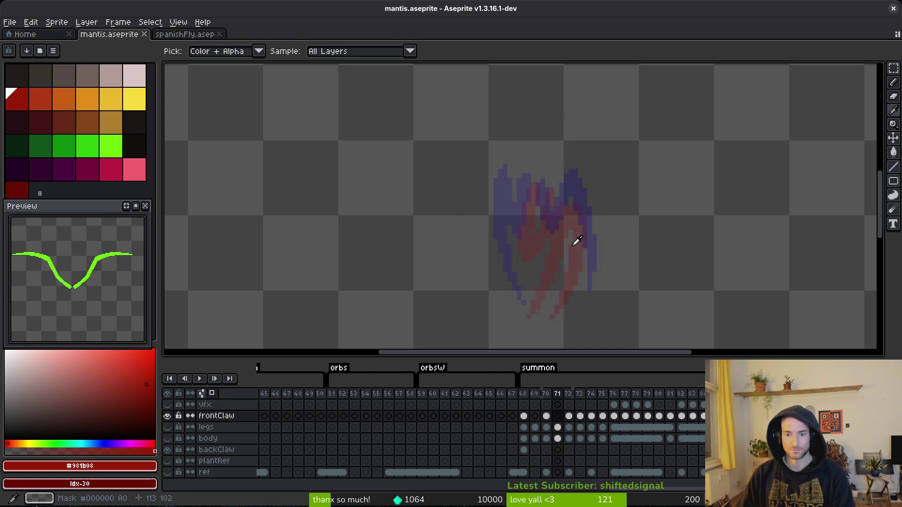
{"action": "scroll", "coordinate": [563, 260], "scroll_direction": "down", "scroll_amount": 3}
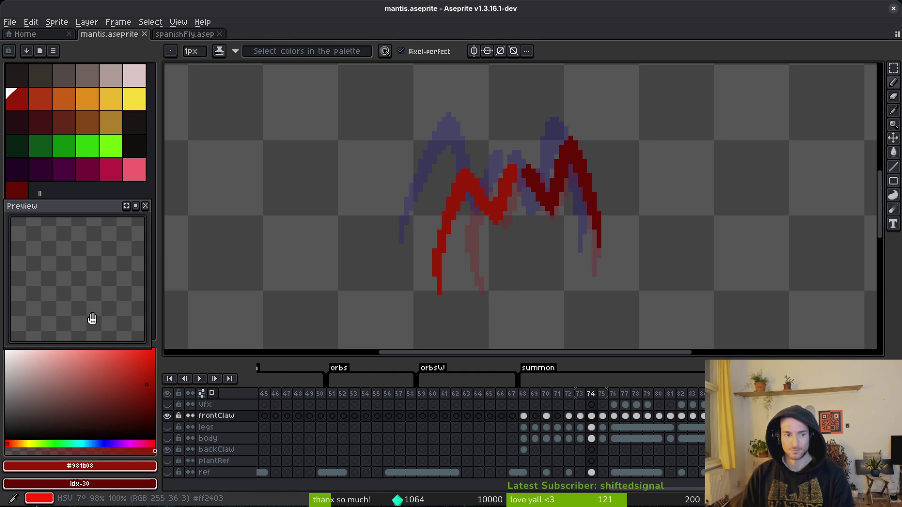
{"action": "left_click_drag", "start_coordinate": [510, 255], "coordinate": [514, 276]}
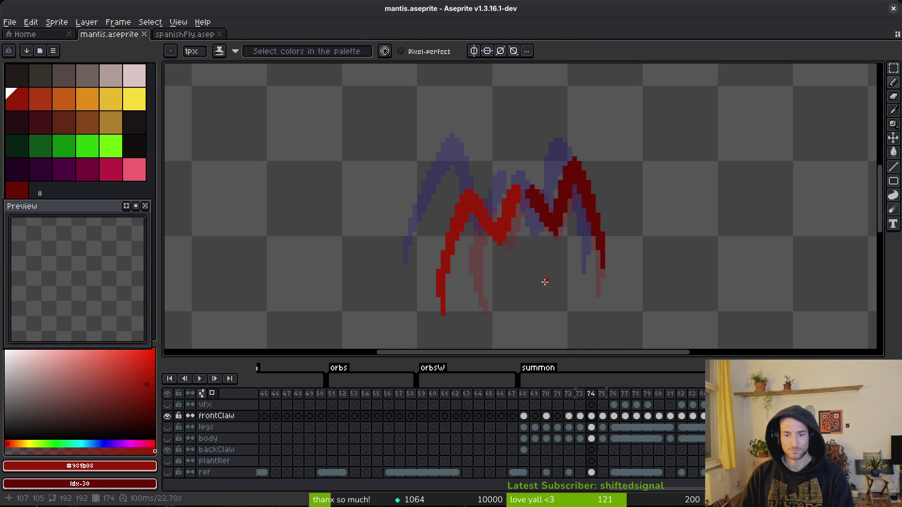
{"action": "scroll", "coordinate": [545, 282], "scroll_direction": "down", "scroll_amount": 1}
{"action": "left_click", "coordinate": [41, 146]}
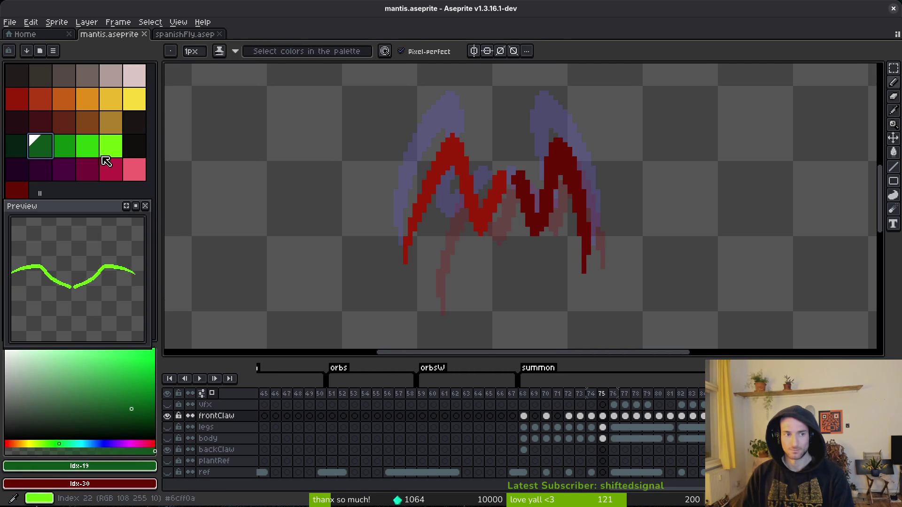
Bucket-fill left claws light green and right claws darker green on frames 75, 74 and 73.
{"action": "left_click", "coordinate": [104, 150]}
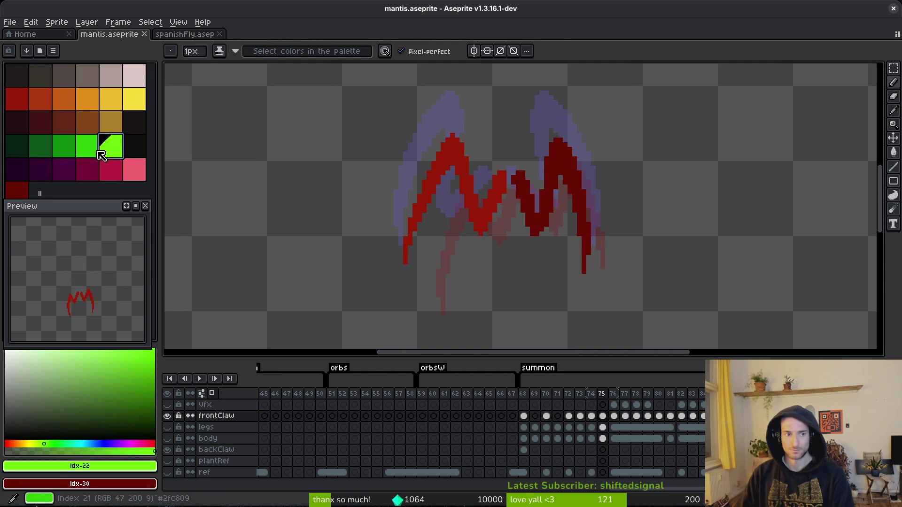
{"action": "right_click", "coordinate": [88, 146]}
{"action": "key", "text": "g"}
{"action": "left_click", "coordinate": [503, 195]}
{"action": "right_click", "coordinate": [532, 214]}
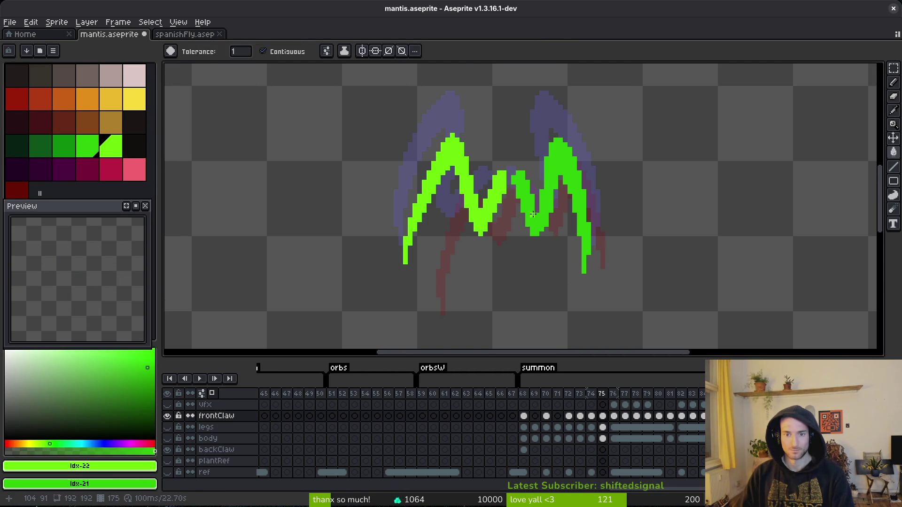
{"action": "scroll", "coordinate": [522, 216], "scroll_direction": "up", "scroll_amount": 1}
{"action": "left_click", "coordinate": [521, 216]}
{"action": "right_click", "coordinate": [525, 217]}
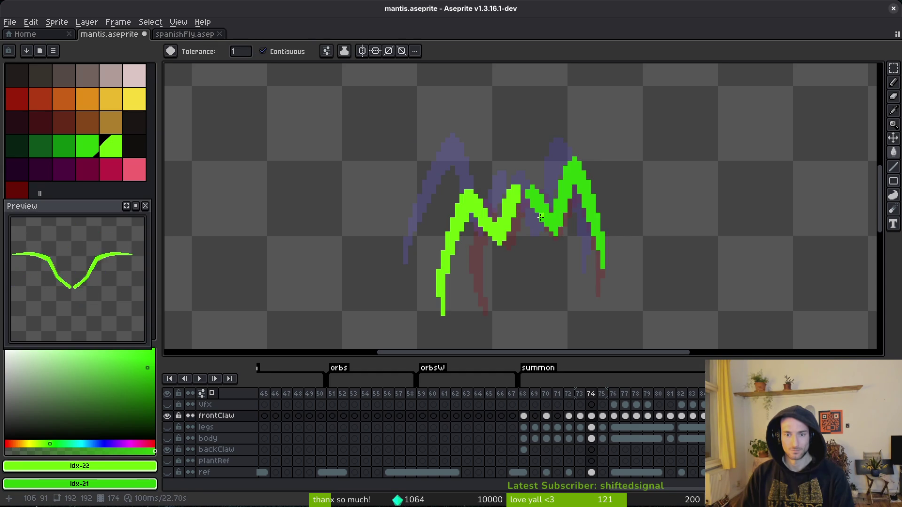
{"action": "scroll", "coordinate": [522, 215], "scroll_direction": "up", "scroll_amount": 1}
{"action": "left_click", "coordinate": [522, 215]}
{"action": "right_click", "coordinate": [536, 216]}
Fill the claws green on frames 72 and 70, fix leftover red tip pixels, and undo the accidental background fill.
{"action": "scroll", "coordinate": [536, 216], "scroll_direction": "up", "scroll_amount": 1}
{"action": "left_click", "coordinate": [517, 221]}
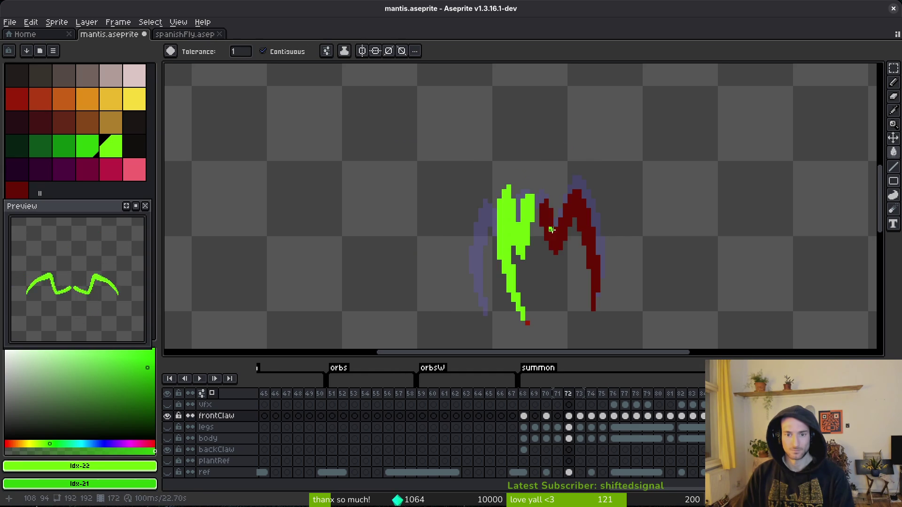
{"action": "right_click", "coordinate": [544, 216]}
{"action": "left_click", "coordinate": [527, 324]}
{"action": "scroll", "coordinate": [528, 249], "scroll_direction": "up", "scroll_amount": 1}
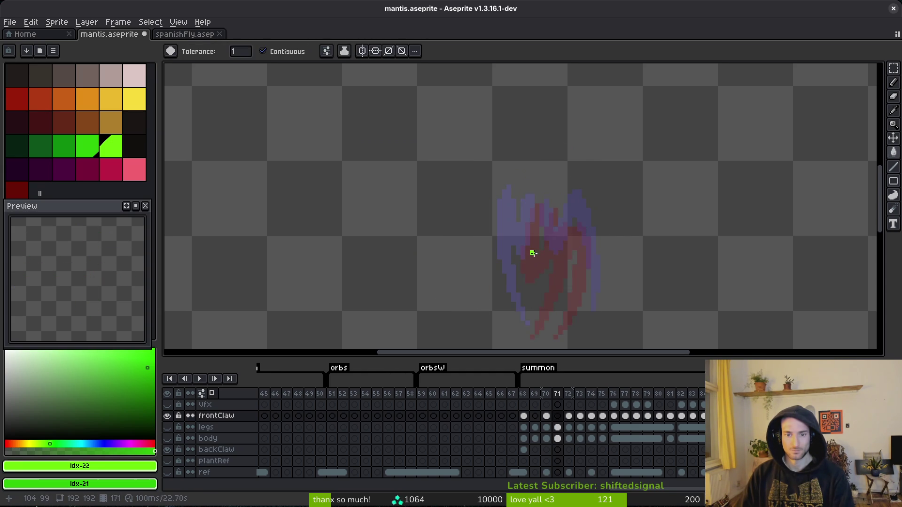
{"action": "scroll", "coordinate": [546, 269], "scroll_direction": "up", "scroll_amount": 1}
{"action": "left_click", "coordinate": [548, 273]}
{"action": "right_click", "coordinate": [564, 235]}
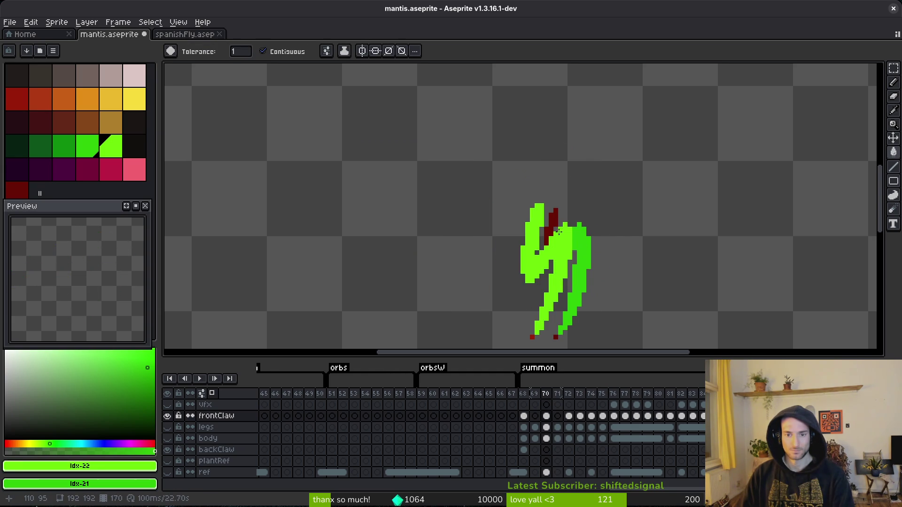
{"action": "left_click", "coordinate": [531, 338]}
{"action": "key", "text": "ctrl+z"}
{"action": "scroll", "coordinate": [533, 264], "scroll_direction": "down", "scroll_amount": 3}
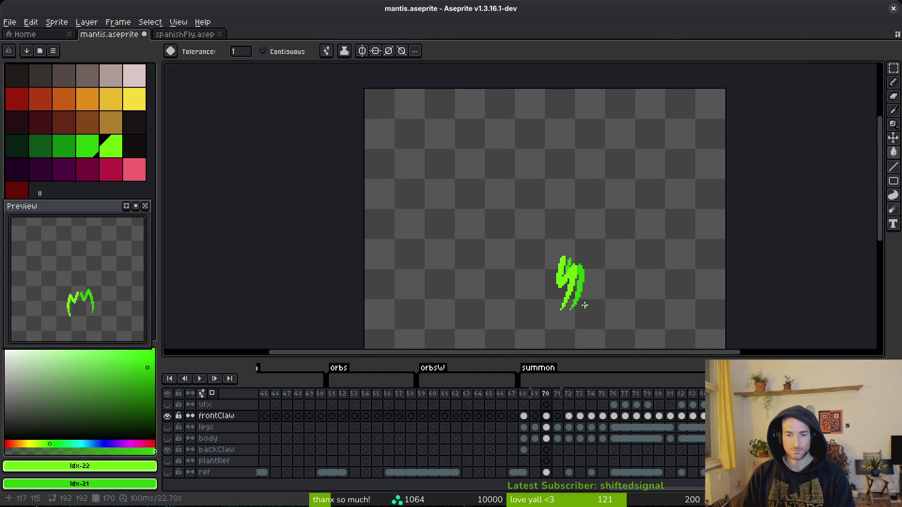
{"action": "key", "text": "alt"}
{"action": "key", "text": "Right"}
{"action": "key", "text": "Right"}
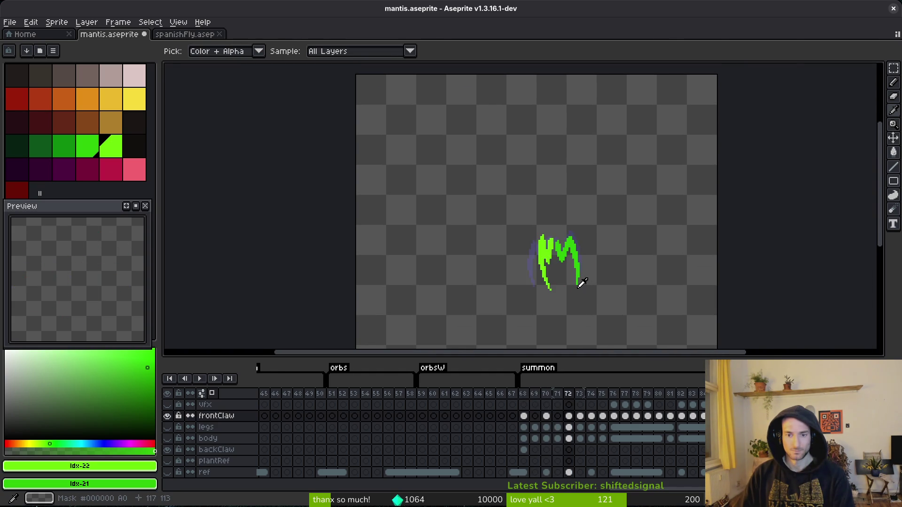
{"action": "key", "text": "Left"}
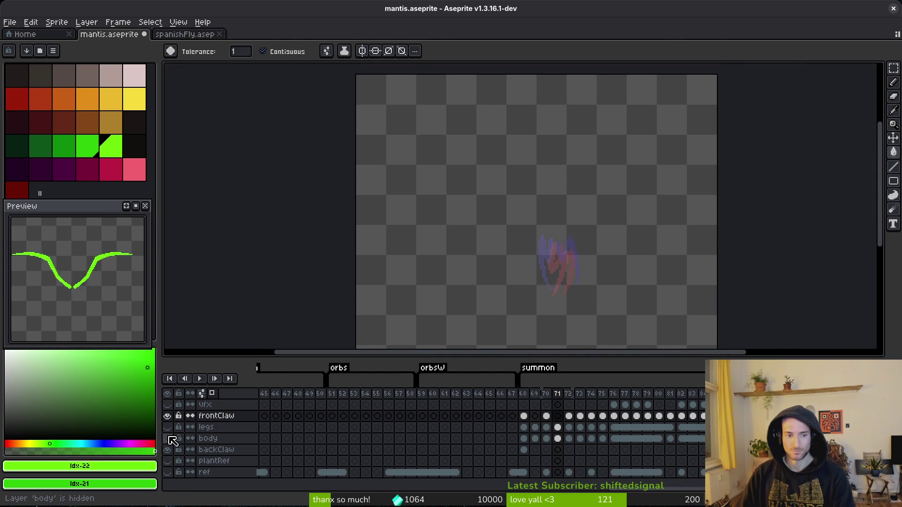
Show the body and legs layers and start stepping through frames 74–76.
{"action": "left_click", "coordinate": [167, 438]}
{"action": "left_click", "coordinate": [167, 427]}
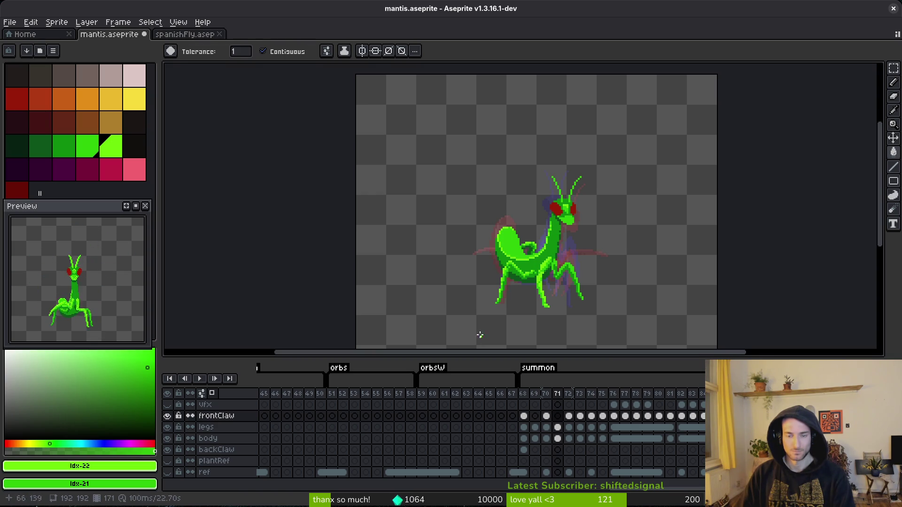
{"action": "key", "text": "i"}
{"action": "key", "text": "Right"}
{"action": "key", "text": "Right"}
{"action": "key", "text": "Right"}
{"action": "key", "text": "Right"}
{"action": "key", "text": "Right"}
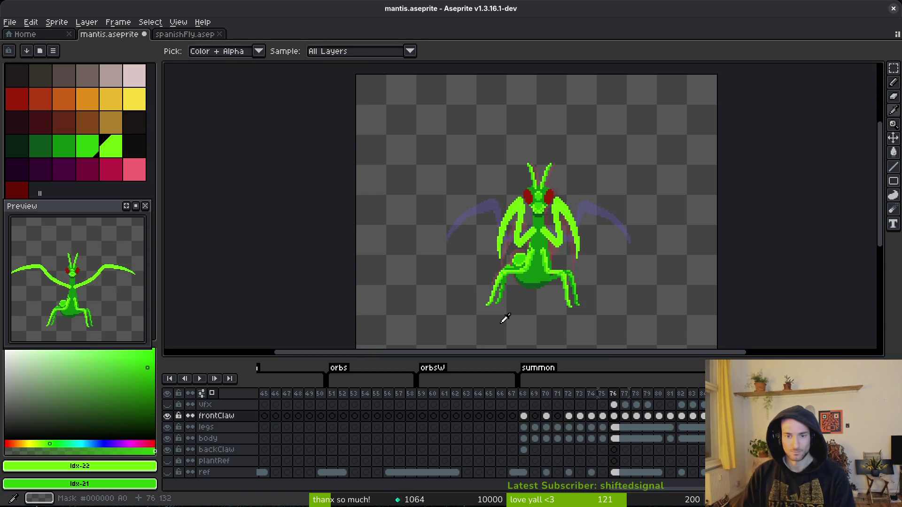
{"action": "key", "text": "Left"}
{"action": "key", "text": "Left"}
Flip between frames 74, 75 and 76 to compare the green claw poses against the body, ending on 75.
{"action": "key", "text": "Right"}
{"action": "key", "text": "Right"}
{"action": "key", "text": "Left"}
{"action": "key", "text": "Left"}
{"action": "key", "text": "Left"}
{"action": "key", "text": "Right"}
{"action": "key", "text": "Right"}
{"action": "key", "text": "Right"}
{"action": "key", "text": "Left"}
{"action": "key", "text": "Left"}
{"action": "key", "text": "Left"}
{"action": "key", "text": "Right"}
{"action": "key", "text": "Right"}
{"action": "key", "text": "Left"}
{"action": "key", "text": "Right"}
{"action": "key", "text": "Left"}
{"action": "left_click", "coordinate": [611, 432]}
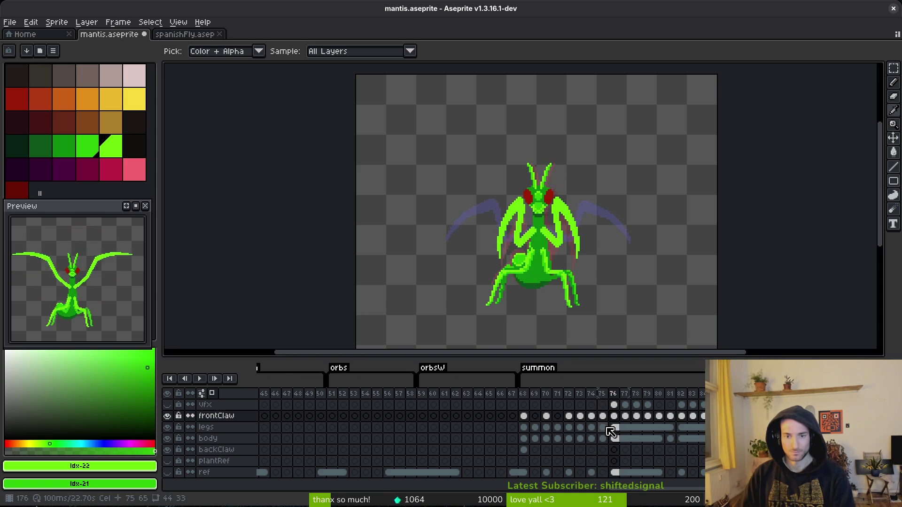
{"action": "key", "text": "Left"}
Hide the body and legs layers on frame 75 so only the green claws show.
{"action": "left_click", "coordinate": [166, 438]}
{"action": "left_click", "coordinate": [167, 427]}
{"action": "key", "text": "g"}
{"action": "scroll", "coordinate": [518, 251], "scroll_direction": "up", "scroll_amount": 4}
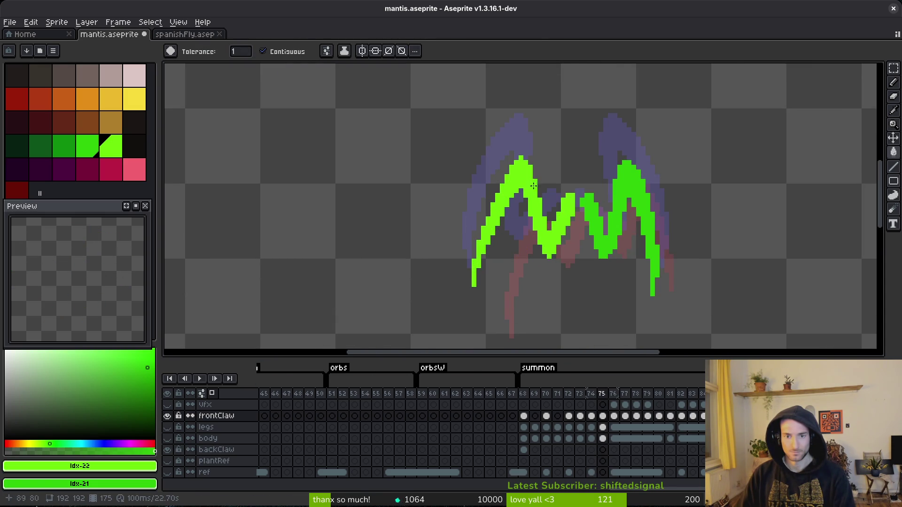
Lasso the left green claw on frame 75, rotate it slightly and move it down-right.
{"action": "key", "text": "q"}
{"action": "mouse_move", "coordinate": [526, 141]}
{"action": "left_mouse_down"}
{"action": "mouse_move", "coordinate": [467, 303]}
{"action": "mouse_move", "coordinate": [528, 198]}
{"action": "mouse_move", "coordinate": [549, 135]}
{"action": "left_mouse_up"}
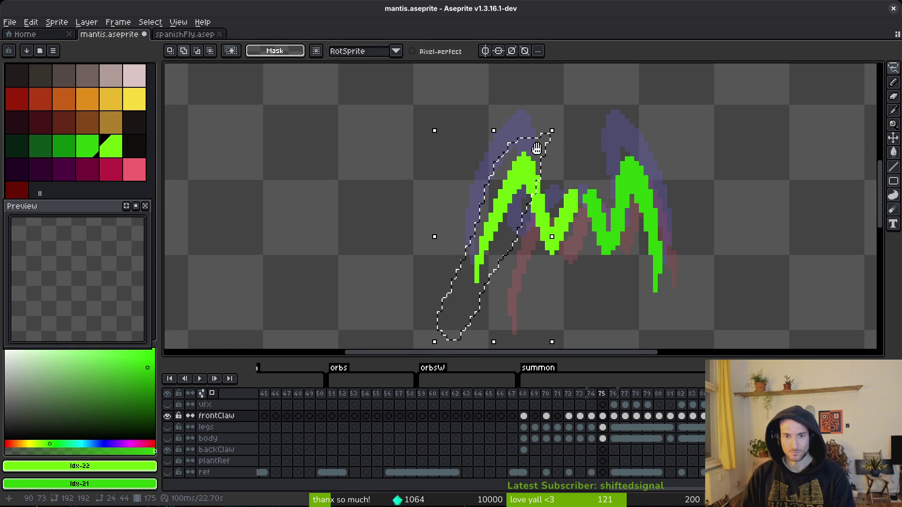
{"action": "scroll", "coordinate": [536, 152], "scroll_direction": "down", "scroll_amount": 3}
{"action": "mouse_move", "coordinate": [423, 296]}
{"action": "left_mouse_down"}
{"action": "mouse_move", "coordinate": [414, 289]}
{"action": "mouse_move", "coordinate": [423, 301]}
{"action": "mouse_move", "coordinate": [436, 292]}
{"action": "left_mouse_up"}
{"action": "left_click_drag", "start_coordinate": [487, 150], "coordinate": [513, 161]}
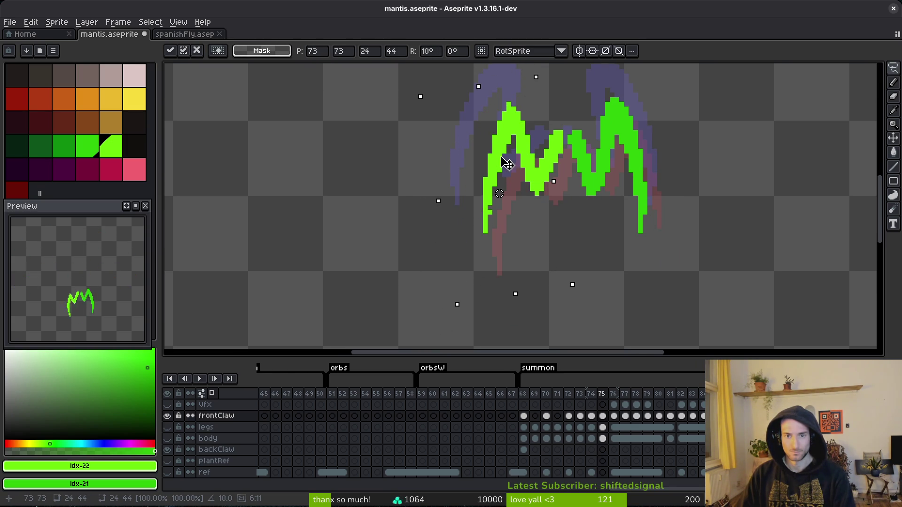
{"action": "key", "text": "ctrl+d"}
{"action": "scroll", "coordinate": [534, 184], "scroll_direction": "up", "scroll_amount": 2}
{"action": "scroll", "coordinate": [524, 164], "scroll_direction": "up", "scroll_amount": 1}
Erase a stray pixel at the claw tip, save, and add a green pixel along the claw edge.
{"action": "key", "text": "b"}
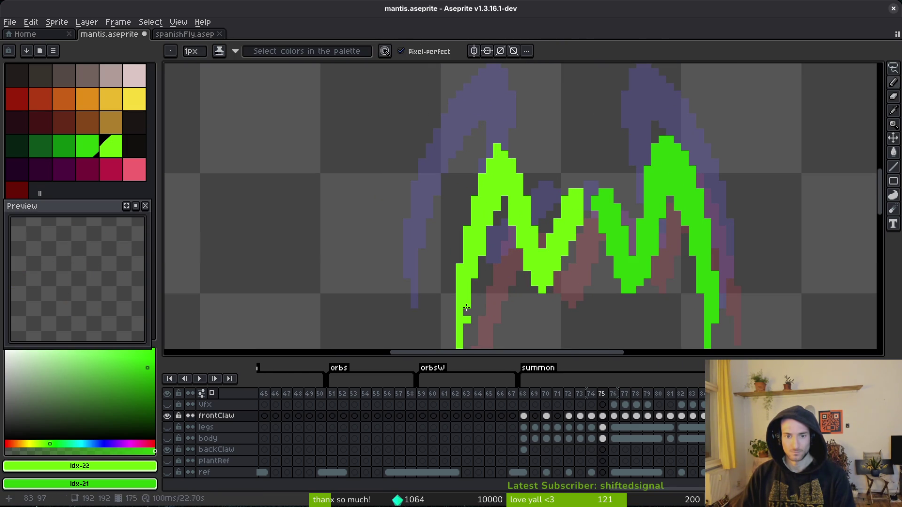
{"action": "key", "text": "e"}
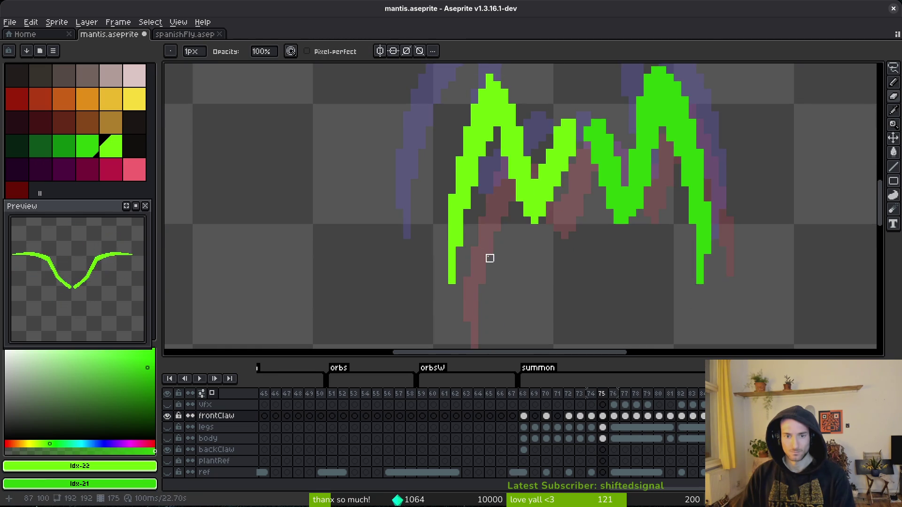
{"action": "key", "text": "b"}
{"action": "key", "text": "e"}
{"action": "left_click", "coordinate": [498, 142]}
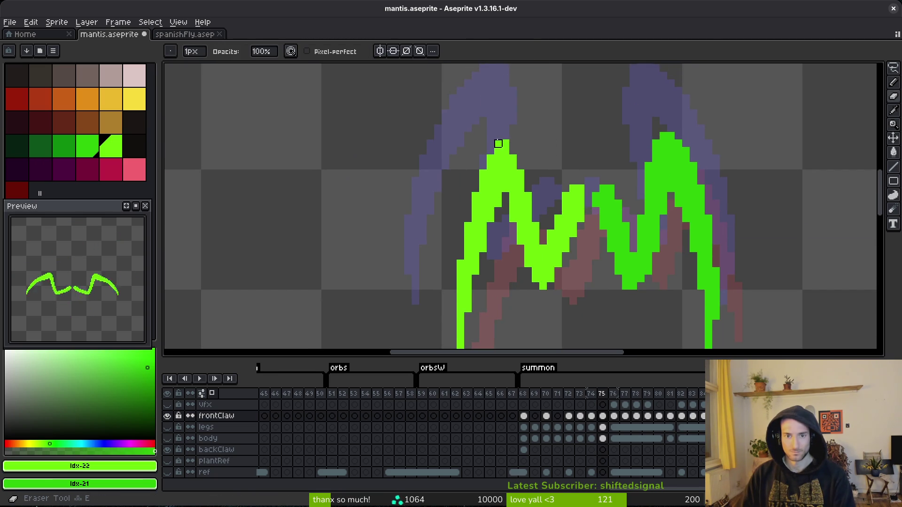
{"action": "key", "text": "b"}
{"action": "key", "text": "ctrl+s"}
{"action": "left_click", "coordinate": [527, 165]}
On frame 74, save and shift the lower tip of the left claw with a rectangular selection.
{"action": "key", "text": "comma"}
{"action": "key", "text": "ctrl+s"}
{"action": "scroll", "coordinate": [559, 266], "scroll_direction": "down", "scroll_amount": 4}
{"action": "key", "text": "i"}
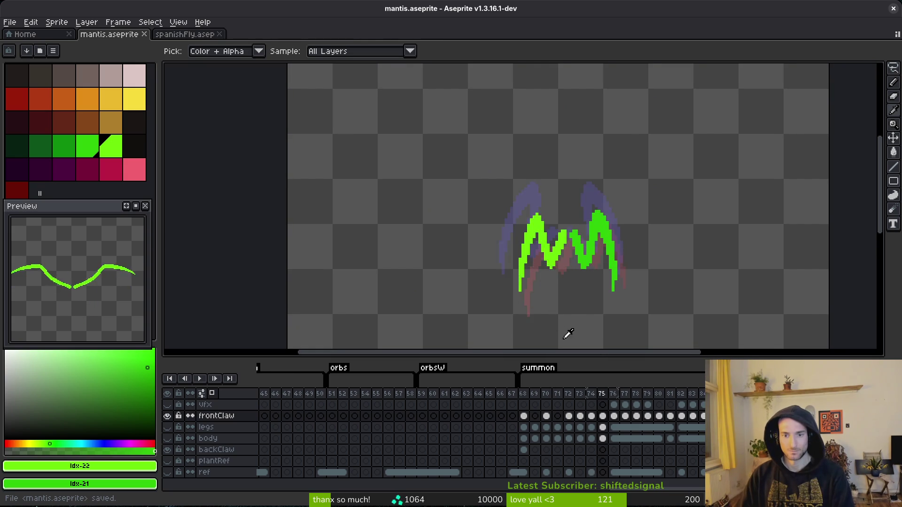
{"action": "key", "text": "b"}
{"action": "scroll", "coordinate": [543, 271], "scroll_direction": "down", "scroll_amount": 2}
{"action": "scroll", "coordinate": [543, 271], "scroll_direction": "up", "scroll_amount": 5}
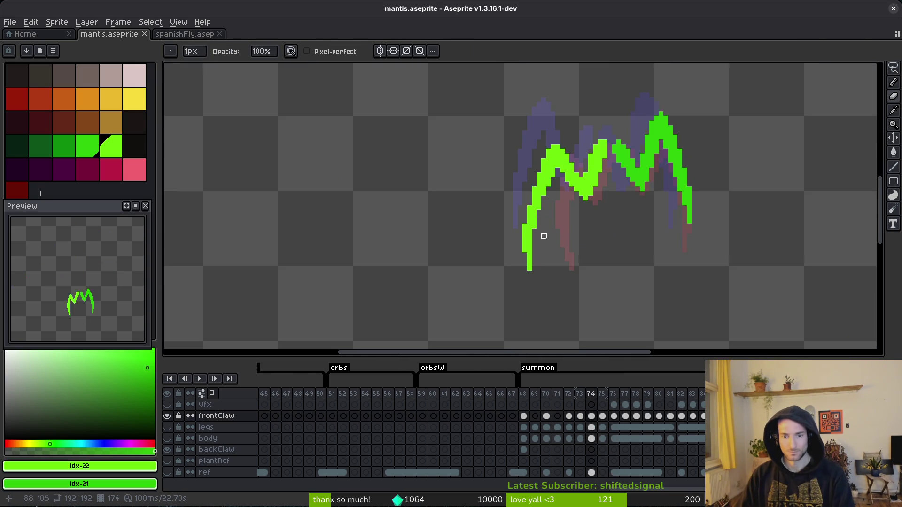
{"action": "key", "text": "m"}
{"action": "mouse_move", "coordinate": [510, 218]}
{"action": "left_mouse_down"}
{"action": "mouse_move", "coordinate": [528, 294]}
{"action": "mouse_move", "coordinate": [542, 267]}
{"action": "left_mouse_up"}
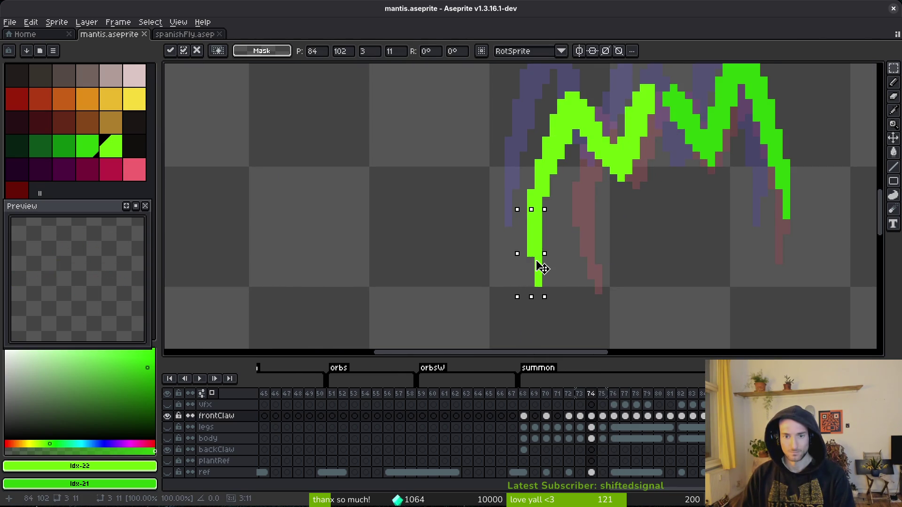
{"action": "left_click", "coordinate": [545, 271]}
Nudge a higher section of frame 74's claw one pixel left and save mantis.aseprite.
{"action": "left_click_drag", "start_coordinate": [525, 187], "coordinate": [545, 214]}
{"action": "left_click", "coordinate": [545, 214]}
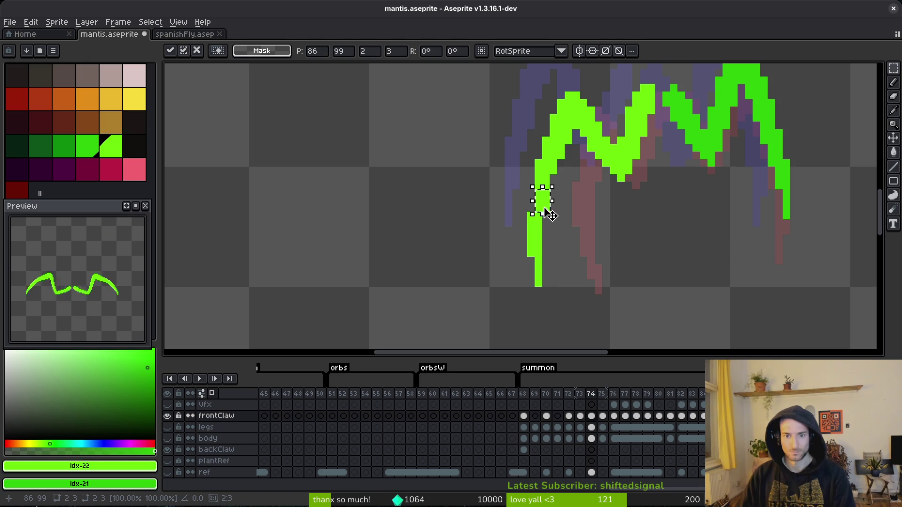
{"action": "key", "text": "Return"}
{"action": "left_click_drag", "start_coordinate": [535, 199], "coordinate": [545, 209]}
{"action": "scroll", "coordinate": [540, 207], "scroll_direction": "up", "scroll_amount": 3}
{"action": "left_click_drag", "start_coordinate": [480, 138], "coordinate": [564, 195]}
{"action": "key", "text": "Left"}
{"action": "scroll", "coordinate": [570, 246], "scroll_direction": "down", "scroll_amount": 2}
{"action": "scroll", "coordinate": [568, 205], "scroll_direction": "up", "scroll_amount": 1}
{"action": "key", "text": "b"}
{"action": "key", "text": "ctrl+s"}
{"action": "scroll", "coordinate": [615, 234], "scroll_direction": "down", "scroll_amount": 4}
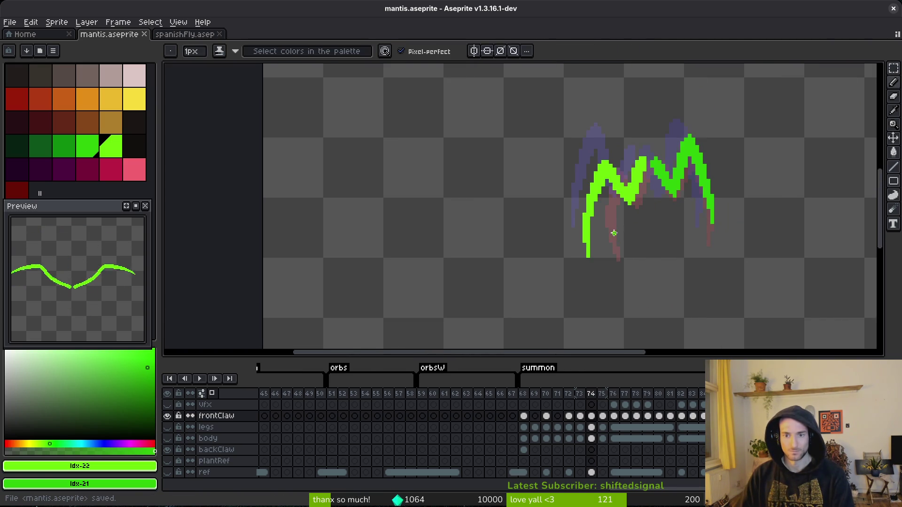
Select part of the claw's lower section on frame 74, compare with frame 75, and save.
{"action": "scroll", "coordinate": [614, 233], "scroll_direction": "up", "scroll_amount": 2}
{"action": "key", "text": "m"}
{"action": "left_click_drag", "start_coordinate": [516, 238], "coordinate": [600, 316]}
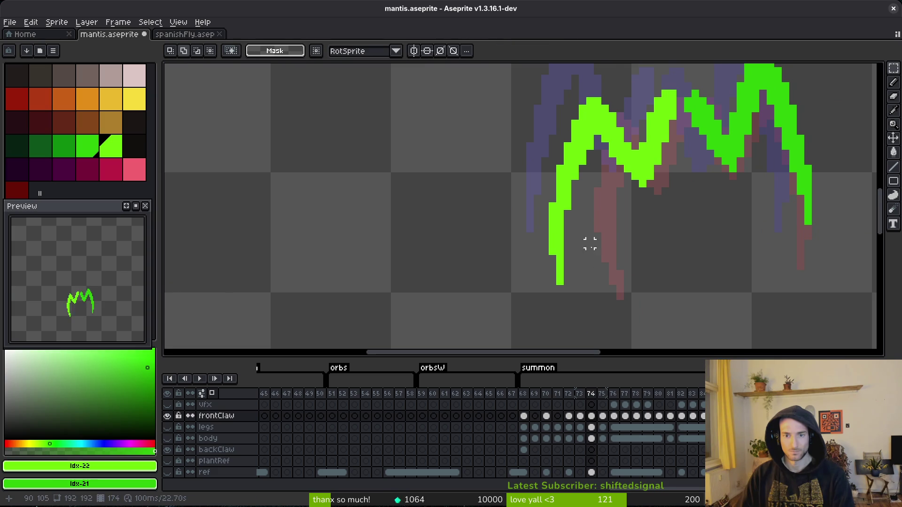
{"action": "scroll", "coordinate": [610, 271], "scroll_direction": "down", "scroll_amount": 2}
{"action": "key", "text": "i"}
{"action": "key", "text": "period"}
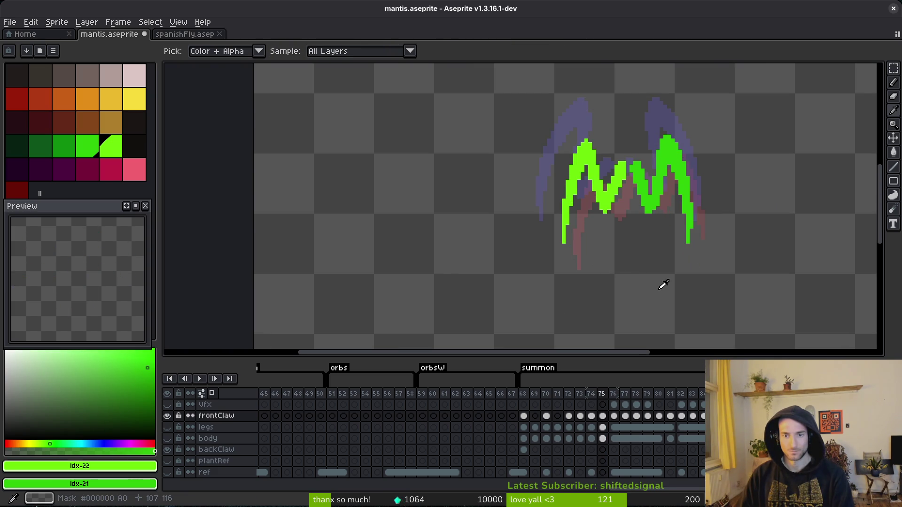
{"action": "key", "text": "comma"}
{"action": "key", "text": "b"}
{"action": "scroll", "coordinate": [557, 226], "scroll_direction": "up", "scroll_amount": 2}
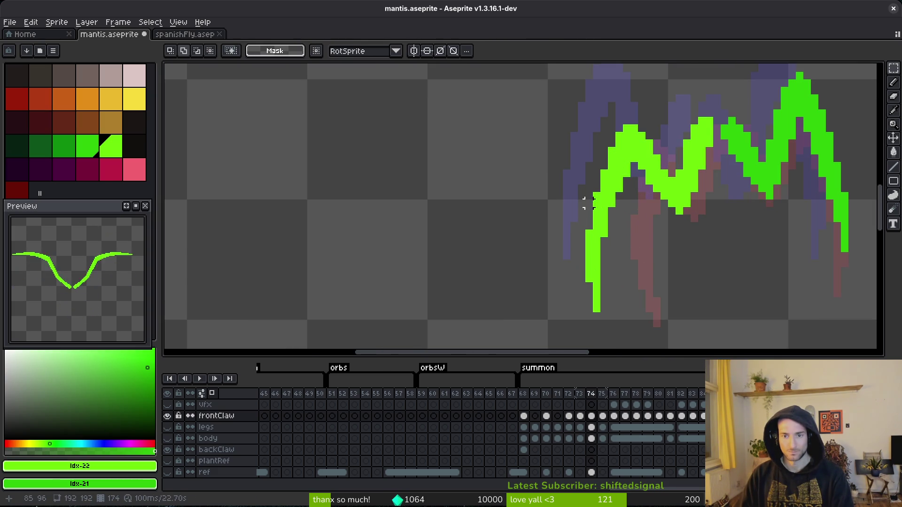
{"action": "key", "text": "alt"}
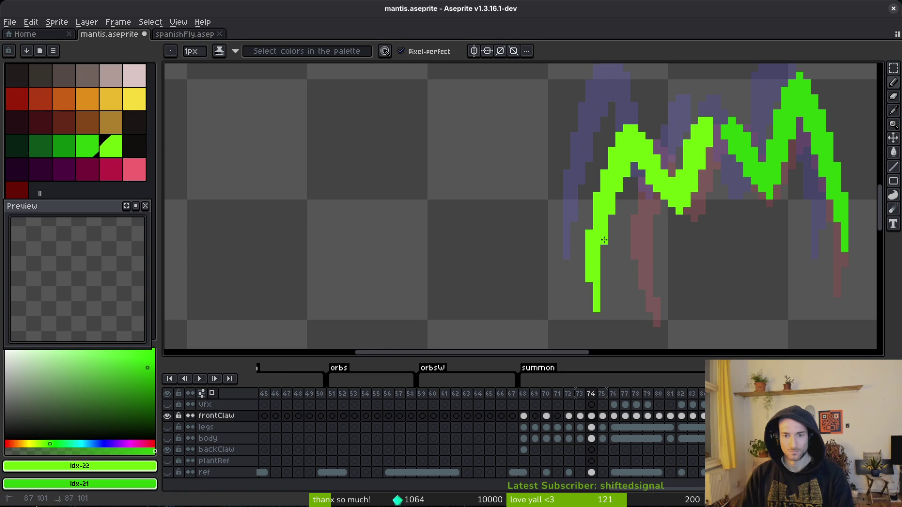
{"action": "scroll", "coordinate": [672, 255], "scroll_direction": "down", "scroll_amount": 4}
{"action": "key", "text": "ctrl+s"}
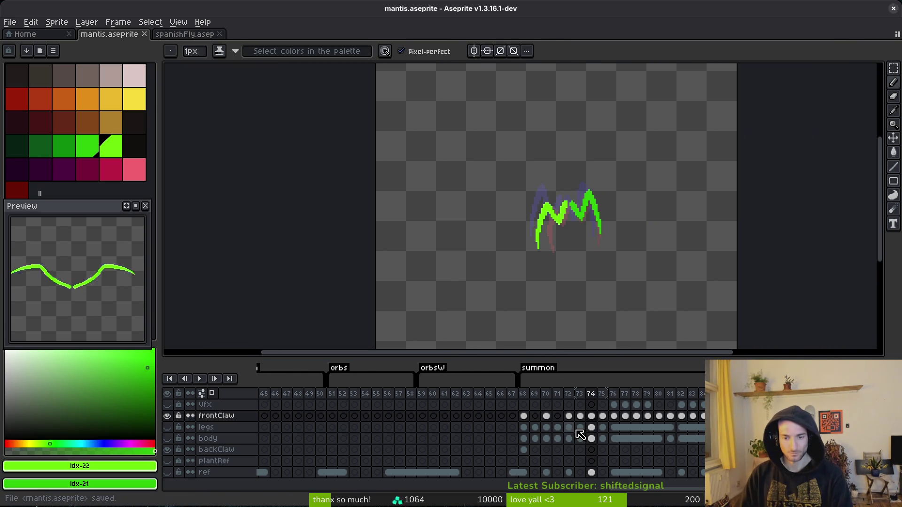
Flip between frames 70 and 71 to compare the claw poses.
{"action": "key", "text": "Left"}
{"action": "key", "text": "Left"}
{"action": "key", "text": "Left"}
{"action": "key", "text": "Left"}
{"action": "key", "text": "Right"}
{"action": "key", "text": "Left"}
{"action": "key", "text": "alt"}
{"action": "key", "text": "Right"}
{"action": "key", "text": "Left"}
{"action": "key", "text": "Left"}
{"action": "scroll", "coordinate": [588, 226], "scroll_direction": "up", "scroll_amount": 2}
{"action": "key", "text": "Right"}
{"action": "key", "text": "Left"}
Check frame 68's green claw, then return to frame 69 for redrawing.
{"action": "scroll", "coordinate": [559, 161], "scroll_direction": "up", "scroll_amount": 2}
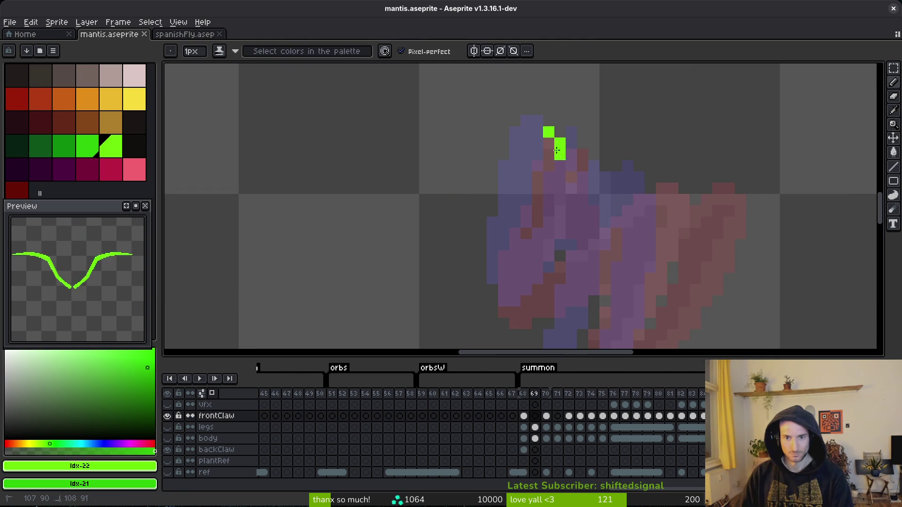
{"action": "key", "text": "Left"}
{"action": "scroll", "coordinate": [629, 184], "scroll_direction": "down", "scroll_amount": 2}
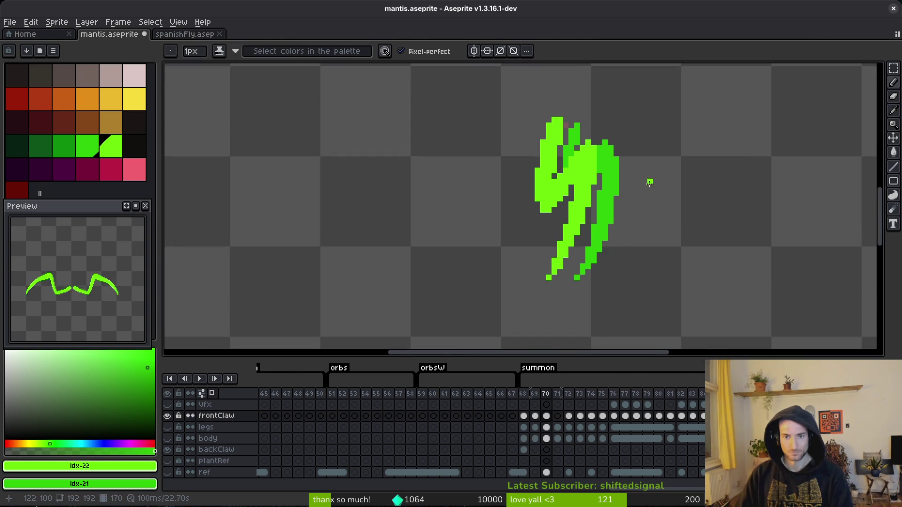
{"action": "key", "text": "alt"}
{"action": "key", "text": "Right"}
{"action": "key", "text": "Right"}
{"action": "key", "text": "q"}
{"action": "key", "text": "Left"}
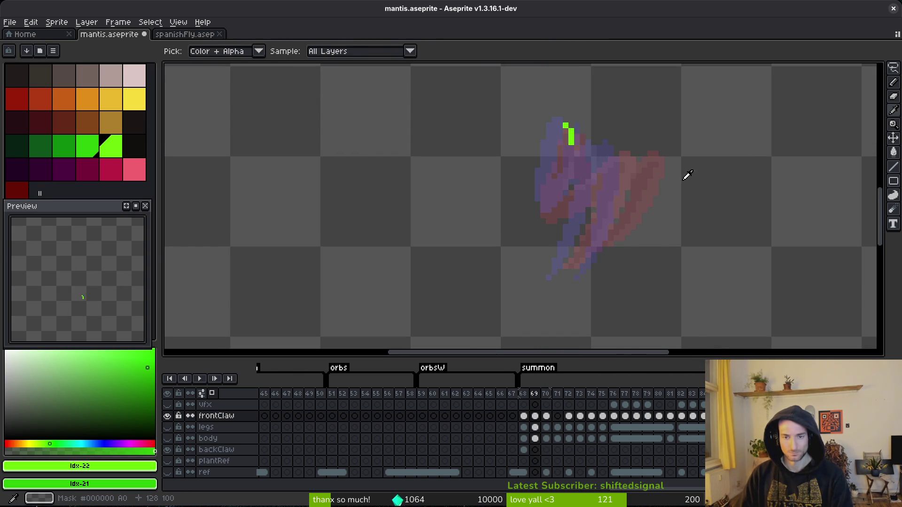
Draw the green claw's diagonal outline strokes on frame 69, extending the line up-right.
{"action": "key", "text": "b"}
{"action": "scroll", "coordinate": [554, 188], "scroll_direction": "up", "scroll_amount": 2}
{"action": "left_click_drag", "start_coordinate": [572, 149], "coordinate": [527, 265]}
{"action": "left_click", "coordinate": [543, 192]}
{"action": "left_click_drag", "start_coordinate": [553, 214], "coordinate": [530, 262]}
{"action": "scroll", "coordinate": [636, 246], "scroll_direction": "down", "scroll_amount": 2}
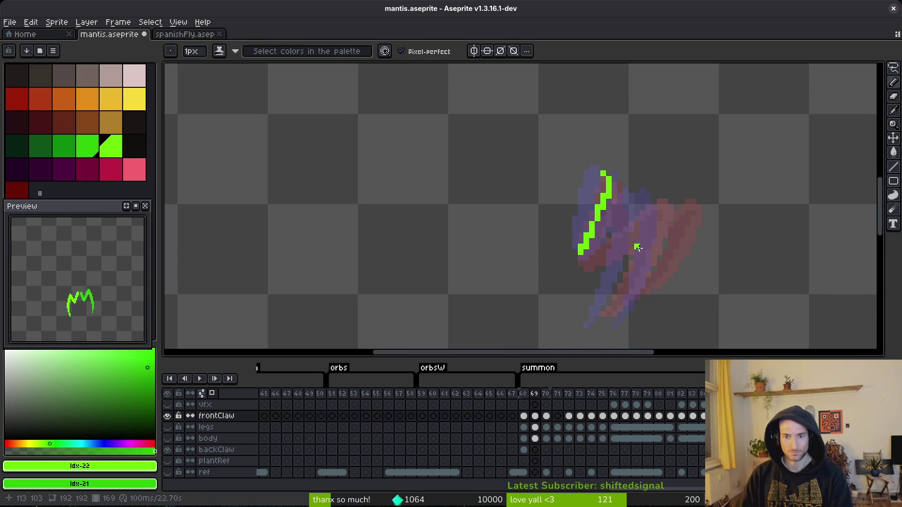
{"action": "key", "text": "alt"}
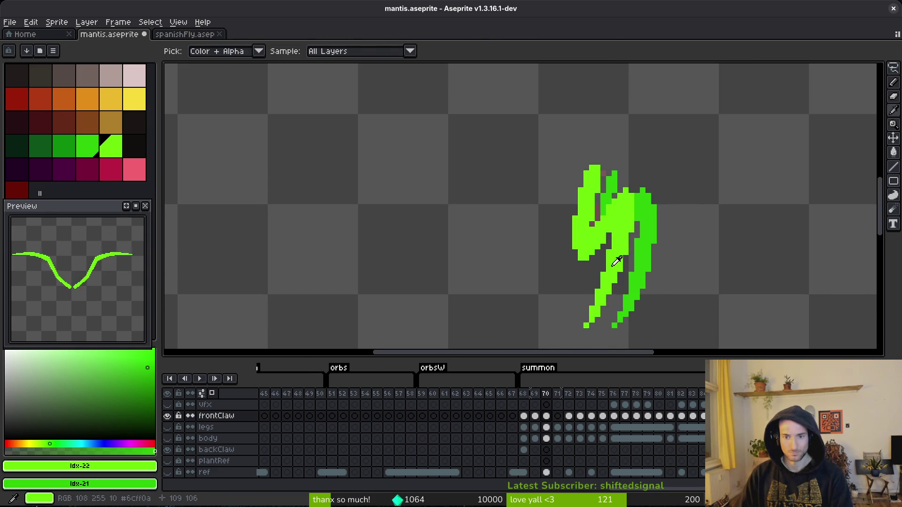
{"action": "scroll", "coordinate": [603, 241], "scroll_direction": "up", "scroll_amount": 2}
{"action": "left_click_drag", "start_coordinate": [672, 181], "coordinate": [686, 165]}
{"action": "key", "text": "alt"}
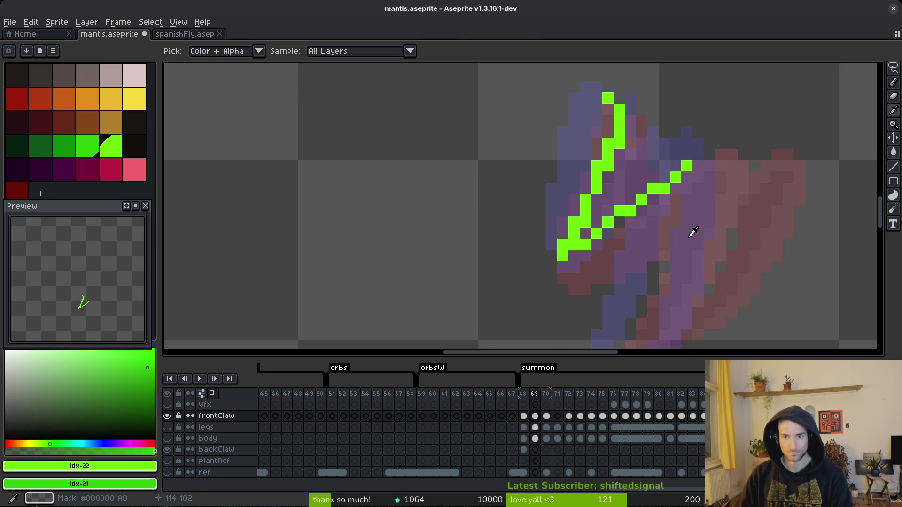
{"action": "left_click", "coordinate": [624, 230]}
Undo a misplaced pixel and draw the claw's inner line diagonally downward as a straight line.
{"action": "key", "text": "Left"}
{"action": "key", "text": "Right"}
{"action": "key", "text": "Right"}
{"action": "key", "text": "Left"}
{"action": "key", "text": "Left"}
{"action": "key", "text": "Right"}
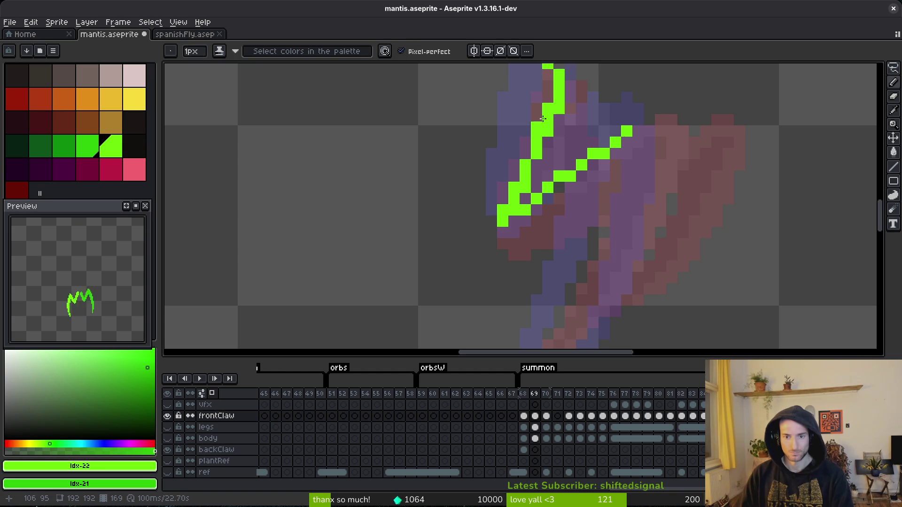
{"action": "key", "text": "ctrl+z"}
{"action": "left_click", "coordinate": [603, 165]}
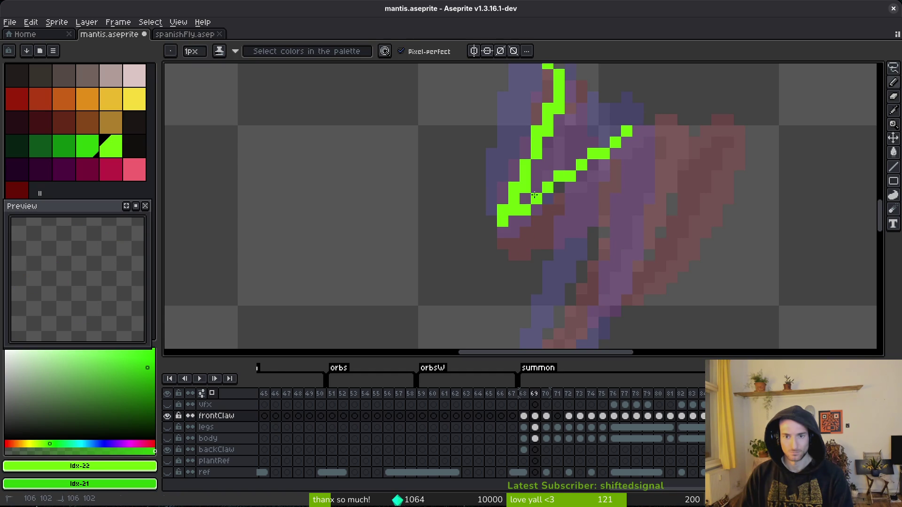
{"action": "key", "text": "shift"}
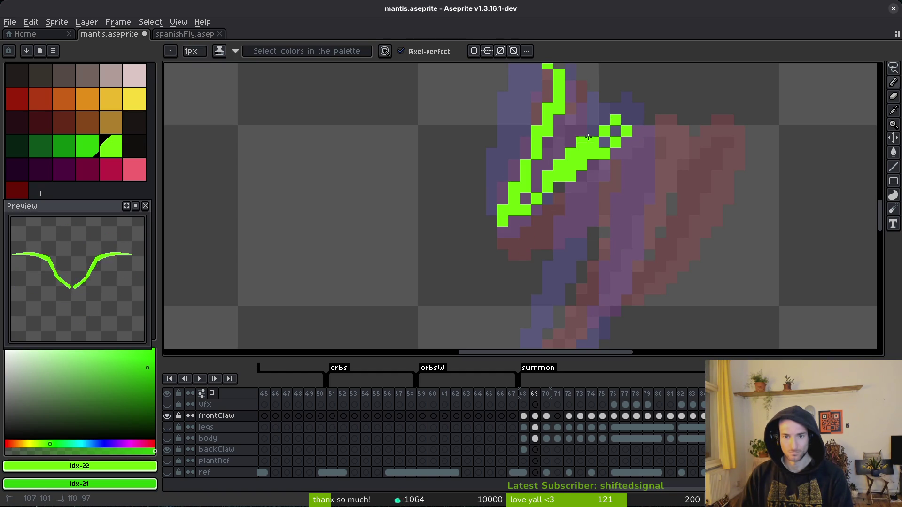
{"action": "left_click", "coordinate": [593, 319], "text": "shift"}
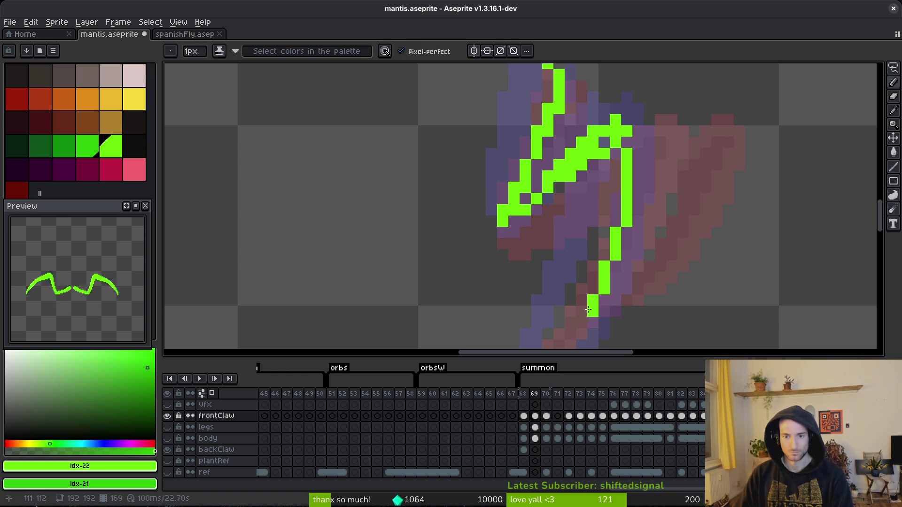
{"action": "left_click_drag", "start_coordinate": [593, 319], "coordinate": [626, 227]}
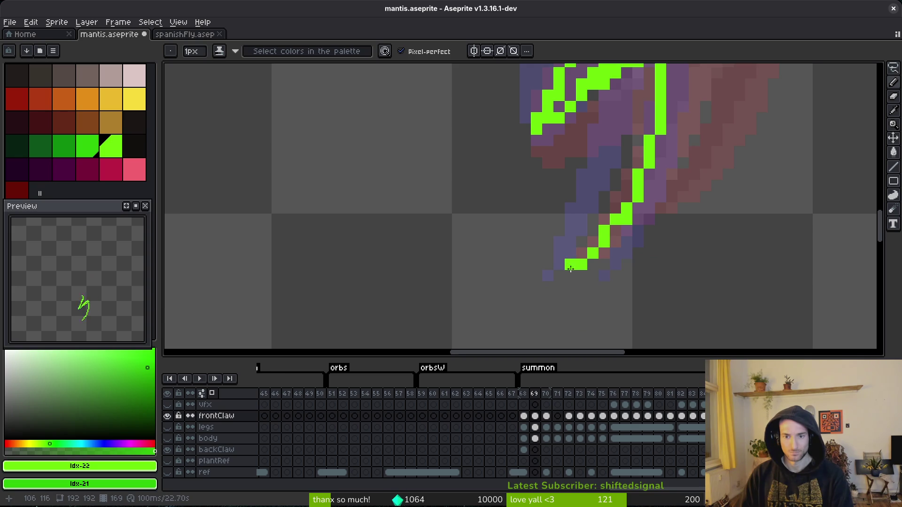
Fill the claw with green strokes: widen it, extend the top, join the tips, thicken the left edge.
{"action": "left_click_drag", "start_coordinate": [590, 253], "coordinate": [564, 289]}
{"action": "mouse_move", "coordinate": [611, 120]}
{"action": "left_mouse_down"}
{"action": "mouse_move", "coordinate": [611, 105]}
{"action": "mouse_move", "coordinate": [611, 169]}
{"action": "mouse_move", "coordinate": [563, 288]}
{"action": "left_mouse_up"}
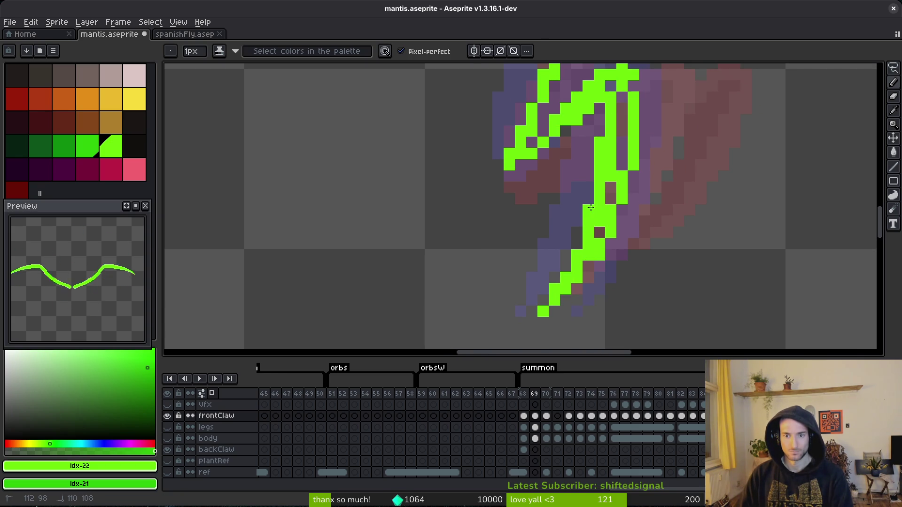
{"action": "left_click_drag", "start_coordinate": [587, 264], "coordinate": [570, 314]}
{"action": "left_click_drag", "start_coordinate": [605, 221], "coordinate": [605, 164]}
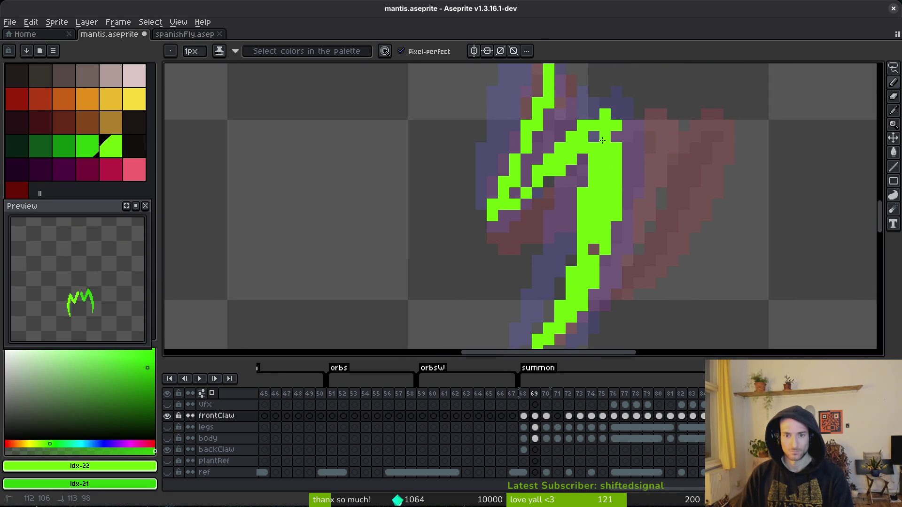
{"action": "mouse_move", "coordinate": [620, 133]}
{"action": "left_mouse_down"}
{"action": "mouse_move", "coordinate": [600, 125]}
{"action": "mouse_move", "coordinate": [603, 105]}
{"action": "left_mouse_up"}
{"action": "left_click", "coordinate": [604, 104]}
{"action": "left_click_drag", "start_coordinate": [555, 174], "coordinate": [491, 234]}
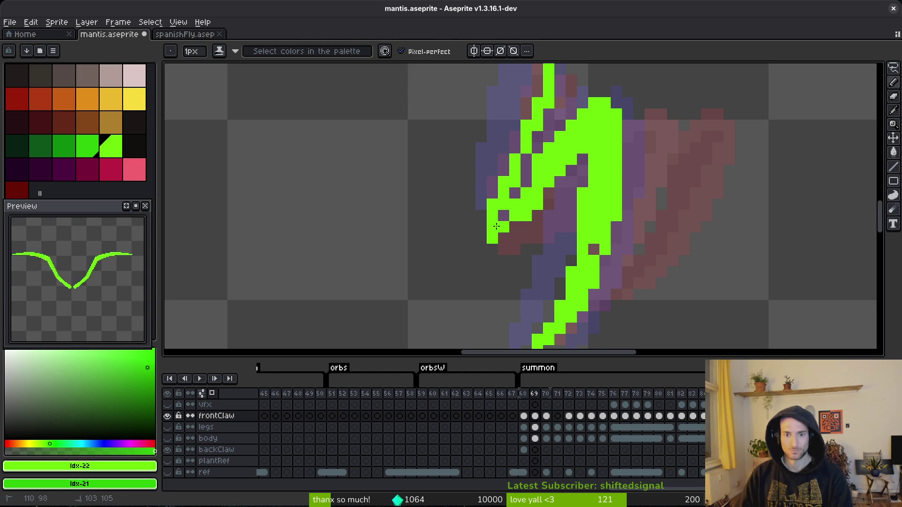
{"action": "scroll", "coordinate": [498, 212], "scroll_direction": "up", "scroll_amount": 3}
{"action": "scroll", "coordinate": [498, 213], "scroll_direction": "left", "scroll_amount": 1}
{"action": "left_click", "coordinate": [534, 162]}
{"action": "left_click_drag", "start_coordinate": [555, 148], "coordinate": [519, 282]}
Paint green down the claw's left edge, over the inner purple gaps and bottom-left pixels, then save.
{"action": "left_click_drag", "start_coordinate": [555, 193], "coordinate": [559, 172]}
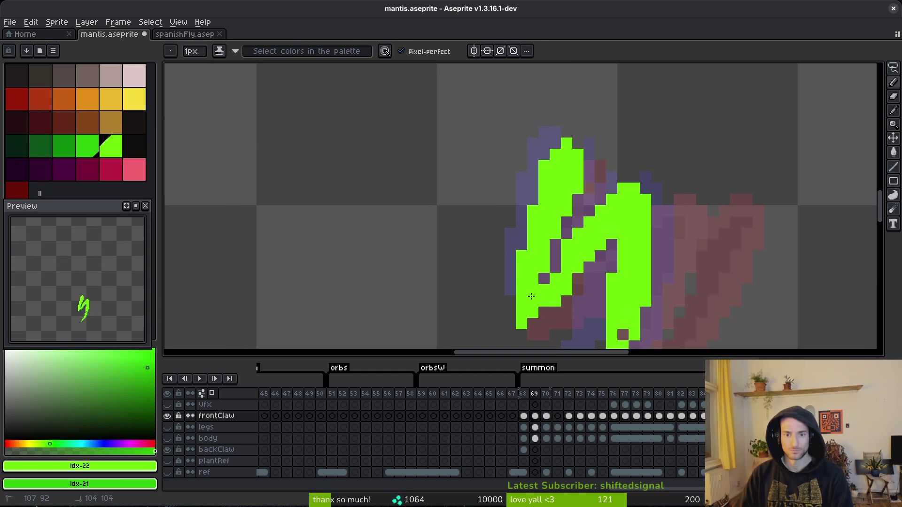
{"action": "mouse_move", "coordinate": [556, 264]}
{"action": "left_mouse_down"}
{"action": "mouse_move", "coordinate": [572, 283]}
{"action": "mouse_move", "coordinate": [579, 278]}
{"action": "left_mouse_up"}
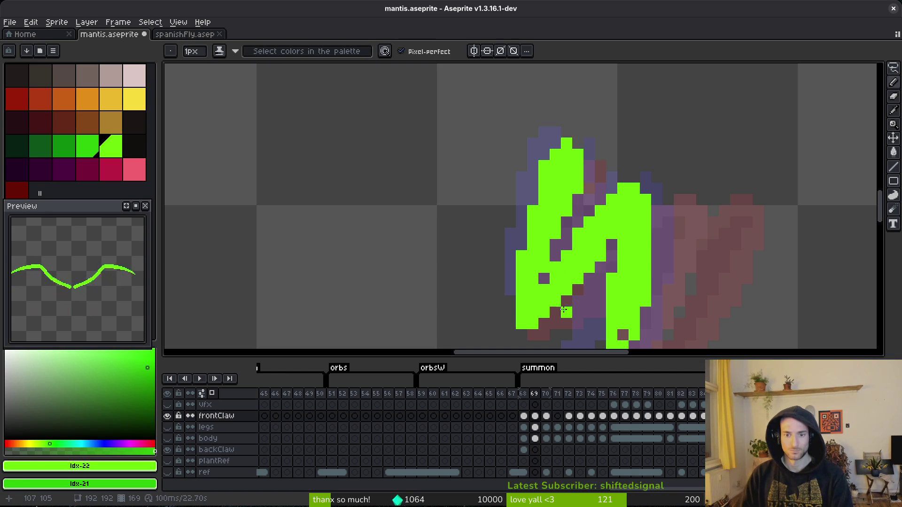
{"action": "mouse_move", "coordinate": [555, 314]}
{"action": "left_mouse_down"}
{"action": "mouse_move", "coordinate": [544, 325]}
{"action": "mouse_move", "coordinate": [554, 333]}
{"action": "left_mouse_up"}
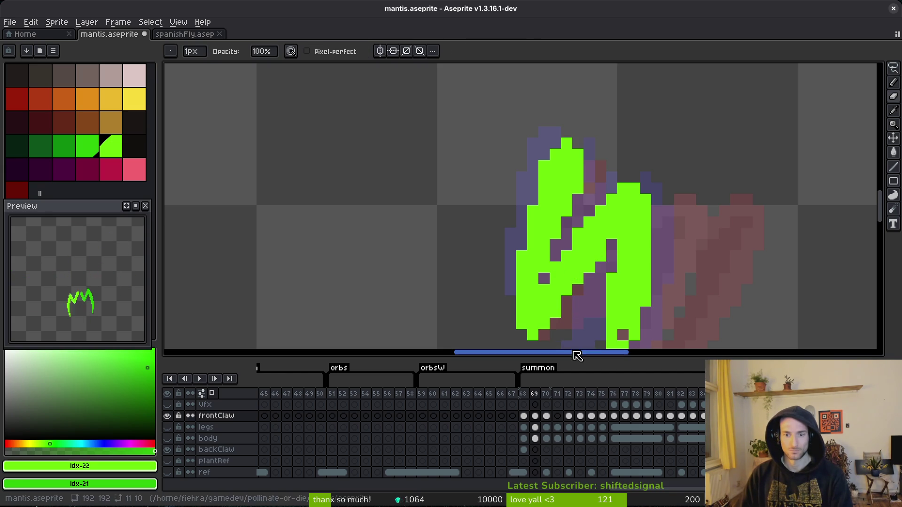
{"action": "key", "text": "ctrl+s"}
{"action": "scroll", "coordinate": [573, 291], "scroll_direction": "down", "scroll_amount": 4}
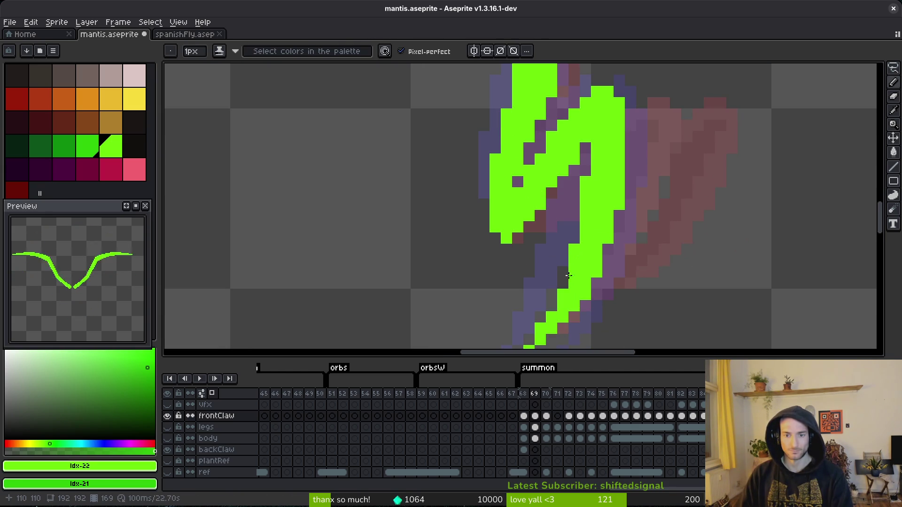
Erase a dark pixel inside the claw and stray pixels along its edge, then save.
{"action": "key", "text": "e"}
{"action": "left_click", "coordinate": [562, 273]}
{"action": "scroll", "coordinate": [608, 284], "scroll_direction": "down", "scroll_amount": 3}
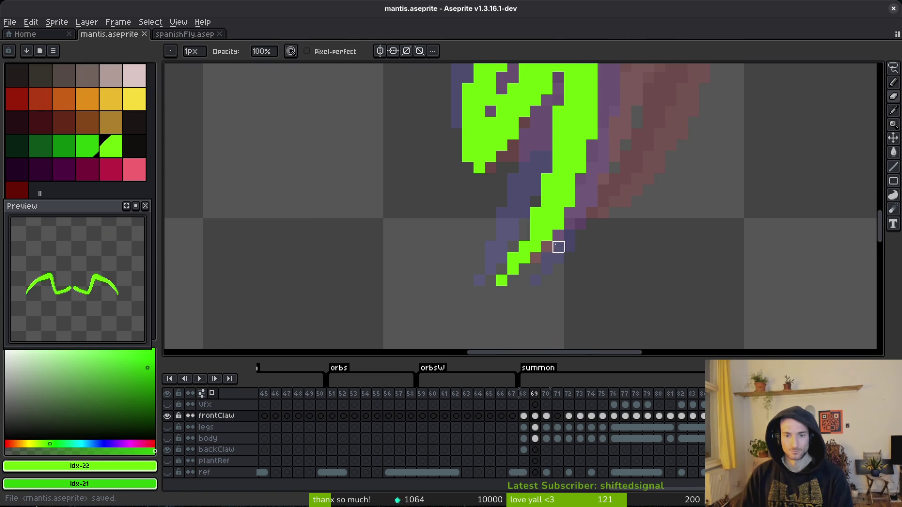
{"action": "left_click_drag", "start_coordinate": [556, 218], "coordinate": [569, 202]}
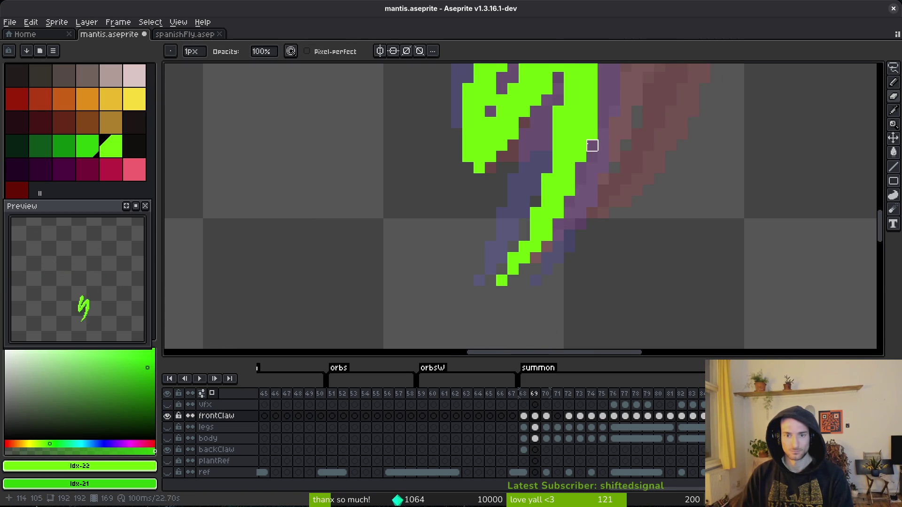
{"action": "key", "text": "b"}
{"action": "mouse_move", "coordinate": [601, 101]}
{"action": "left_mouse_down"}
{"action": "mouse_move", "coordinate": [594, 203]}
{"action": "mouse_move", "coordinate": [588, 146]}
{"action": "left_mouse_up"}
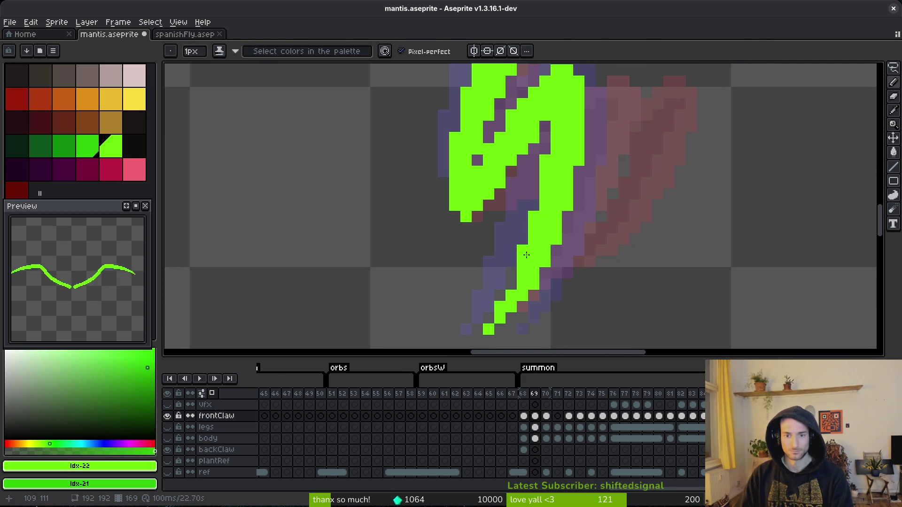
{"action": "scroll", "coordinate": [569, 280], "scroll_direction": "down", "scroll_amount": 3}
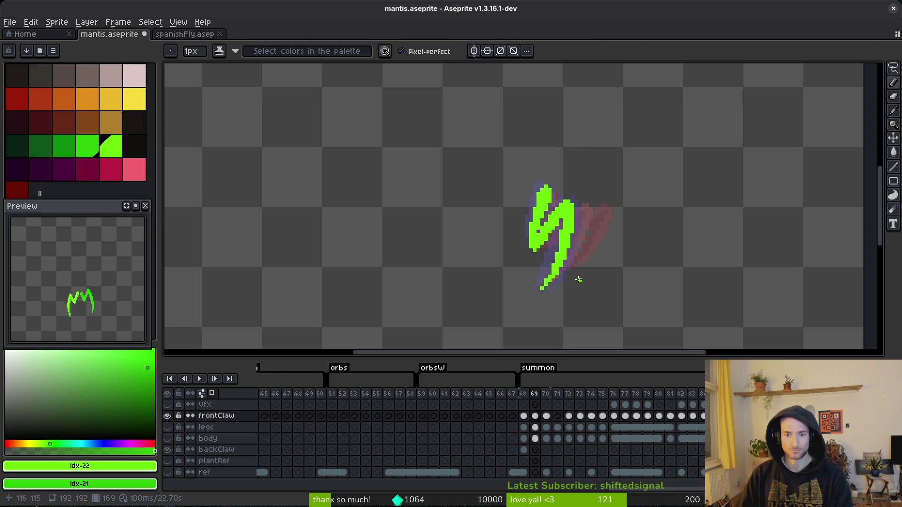
{"action": "key", "text": "ctrl+s"}
Erase stray green pixels on the claw, including one on its right edge, and save mantis.aseprite.
{"action": "scroll", "coordinate": [578, 280], "scroll_direction": "up", "scroll_amount": 3}
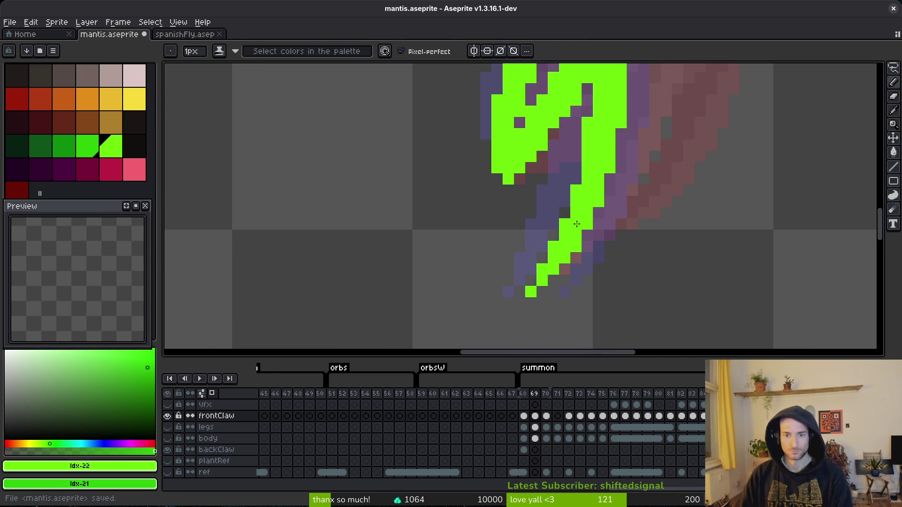
{"action": "scroll", "coordinate": [638, 254], "scroll_direction": "down", "scroll_amount": 3}
{"action": "scroll", "coordinate": [632, 248], "scroll_direction": "up", "scroll_amount": 3}
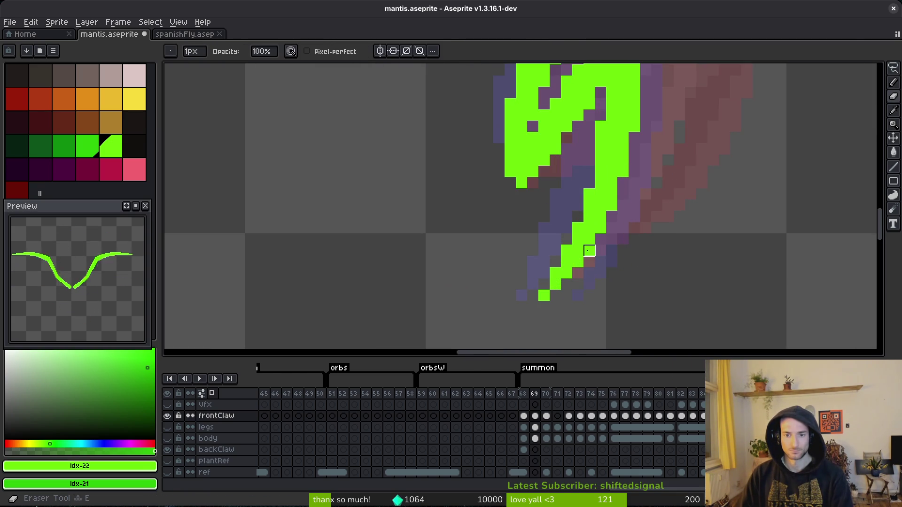
{"action": "key", "text": "e"}
{"action": "left_click", "coordinate": [601, 249]}
{"action": "key", "text": "b"}
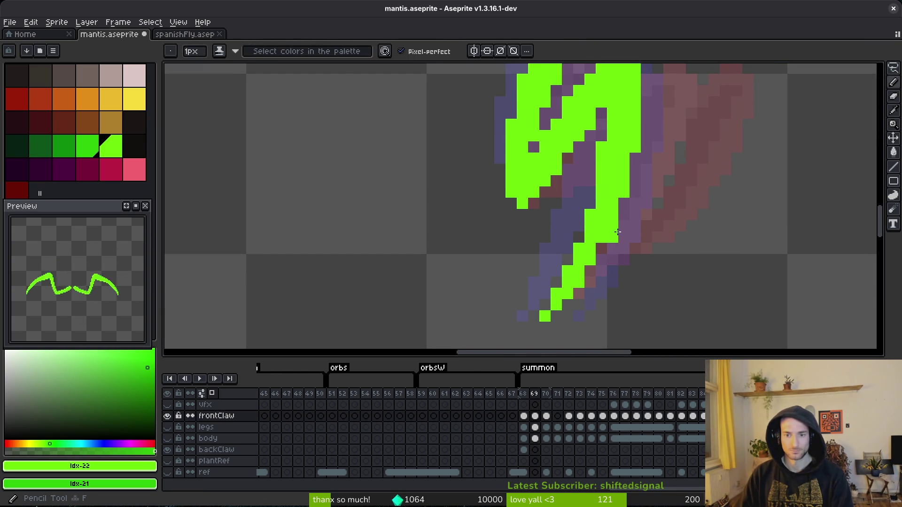
{"action": "key", "text": "e"}
{"action": "key", "text": "b"}
{"action": "key", "text": "e"}
{"action": "left_click", "coordinate": [632, 192]}
{"action": "key", "text": "b"}
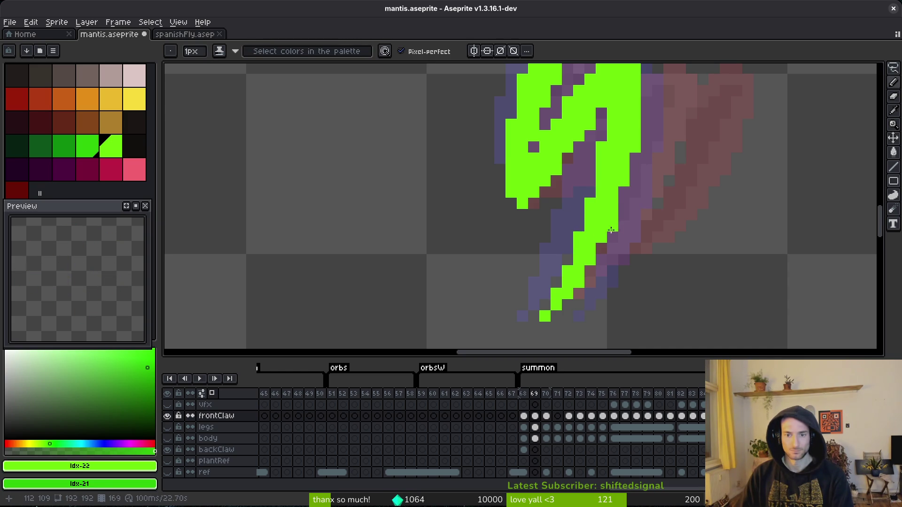
{"action": "scroll", "coordinate": [604, 233], "scroll_direction": "down", "scroll_amount": 3}
{"action": "scroll", "coordinate": [650, 252], "scroll_direction": "down", "scroll_amount": 1}
{"action": "key", "text": "ctrl+s"}
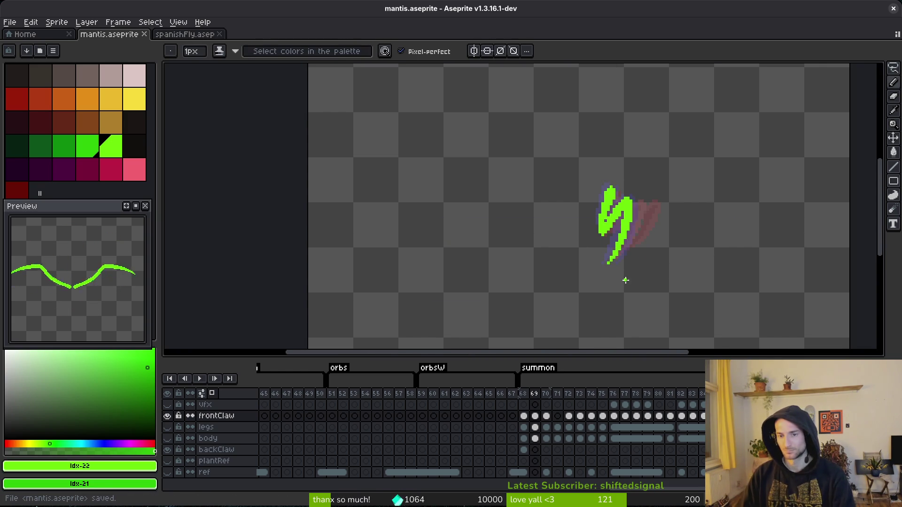
Select the right part of the claw with a rectangular selection.
{"action": "scroll", "coordinate": [639, 263], "scroll_direction": "down", "scroll_amount": 1}
{"action": "key", "text": "alt"}
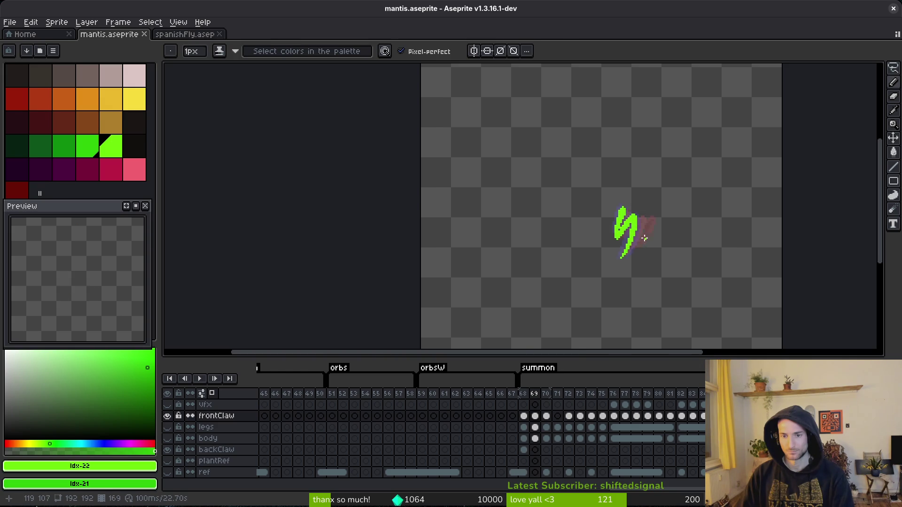
{"action": "scroll", "coordinate": [644, 240], "scroll_direction": "up", "scroll_amount": 5}
{"action": "scroll", "coordinate": [670, 176], "scroll_direction": "down", "scroll_amount": 1}
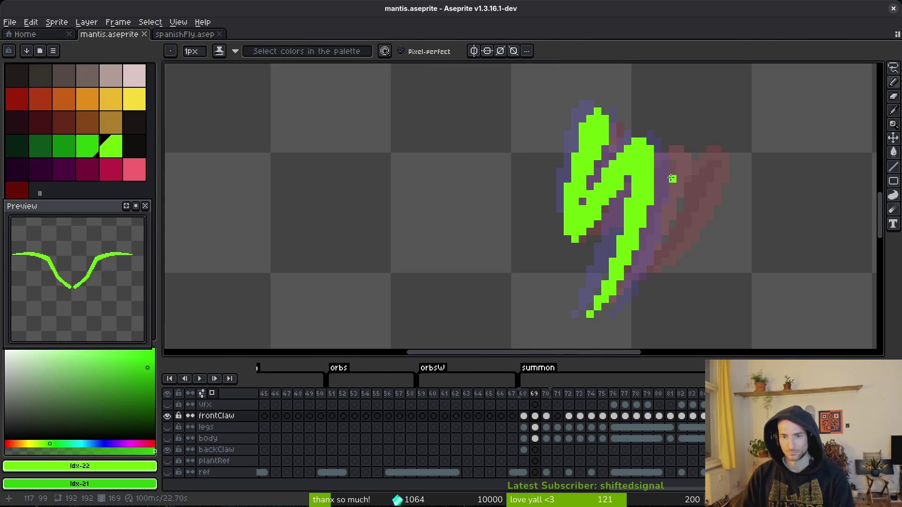
{"action": "key", "text": "m"}
{"action": "left_click_drag", "start_coordinate": [687, 120], "coordinate": [629, 245]}
Select the claw's lower segment, nudge it one pixel right, and deselect.
{"action": "mouse_move", "coordinate": [639, 325]}
{"action": "left_mouse_down", "text": "shift"}
{"action": "mouse_move", "coordinate": [623, 295]}
{"action": "mouse_move", "coordinate": [624, 234]}
{"action": "left_mouse_up", "text": "shift"}
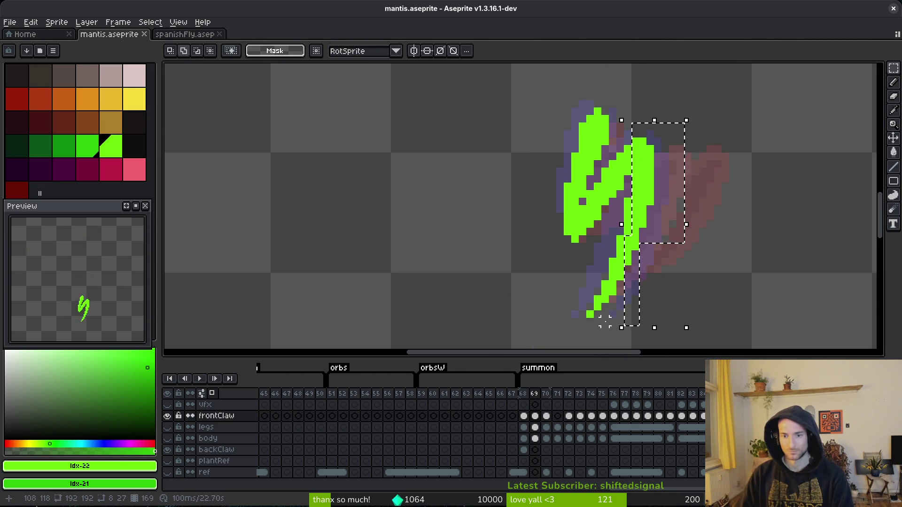
{"action": "scroll", "coordinate": [604, 321], "scroll_direction": "up", "scroll_amount": 1}
{"action": "key", "text": "b"}
{"action": "mouse_move", "coordinate": [678, 244]}
{"action": "left_mouse_down"}
{"action": "mouse_move", "coordinate": [625, 245]}
{"action": "mouse_move", "coordinate": [583, 333]}
{"action": "mouse_move", "coordinate": [646, 281]}
{"action": "left_mouse_up"}
{"action": "left_click", "coordinate": [646, 281]}
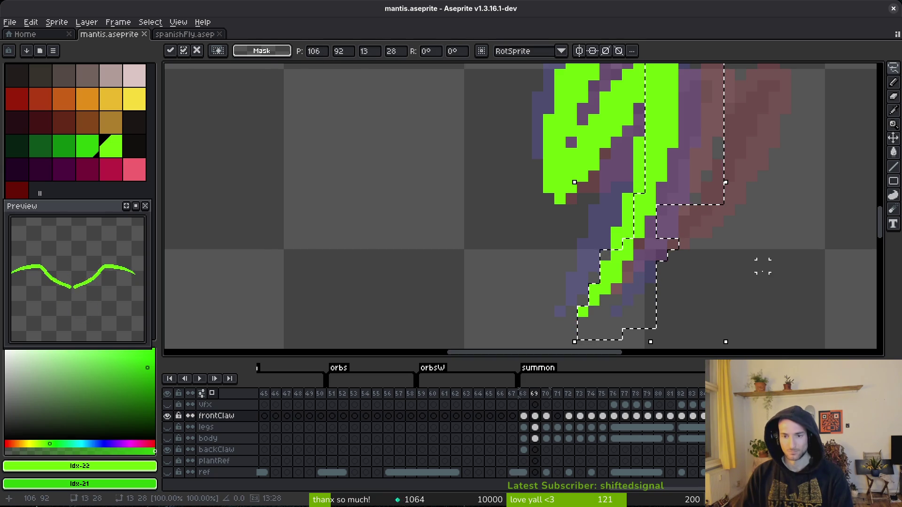
{"action": "key", "text": "Right"}
{"action": "scroll", "coordinate": [585, 182], "scroll_direction": "down", "scroll_amount": 2}
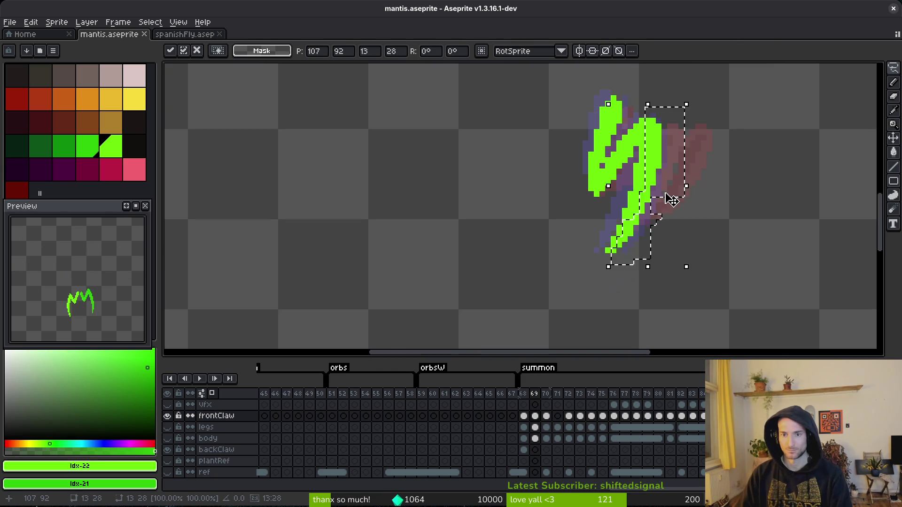
{"action": "key", "text": "ctrl+d"}
{"action": "scroll", "coordinate": [604, 247], "scroll_direction": "up", "scroll_amount": 2}
Sample the bright claw green as the drawing colour and save the sprite.
{"action": "left_click", "coordinate": [604, 248], "text": "alt"}
{"action": "key", "text": "e"}
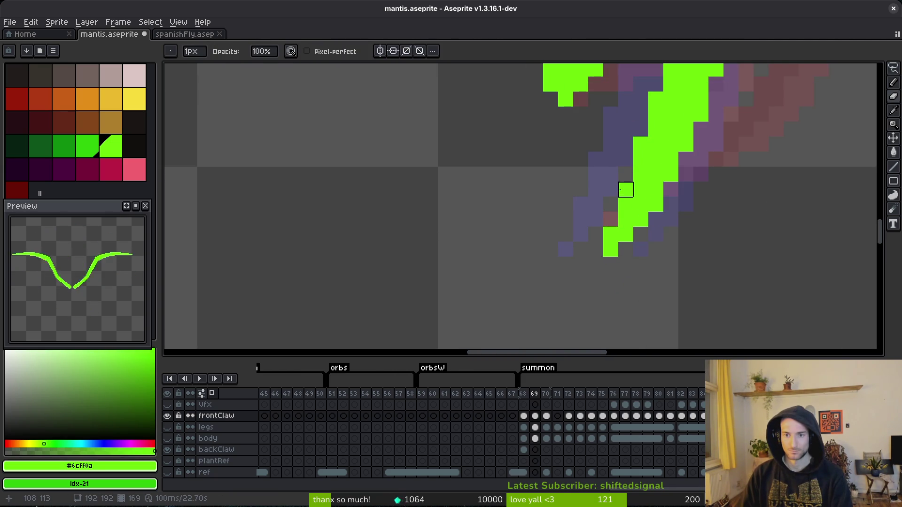
{"action": "scroll", "coordinate": [641, 165], "scroll_direction": "up", "scroll_amount": 2}
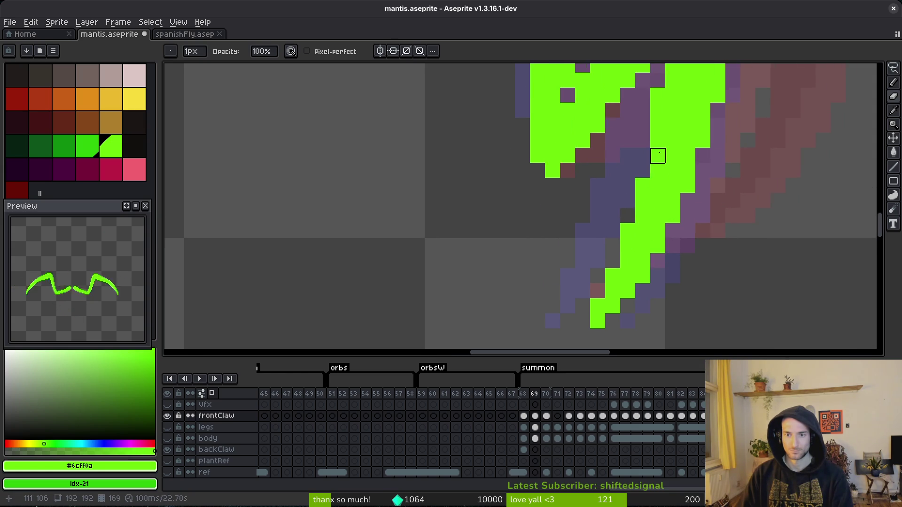
{"action": "scroll", "coordinate": [658, 155], "scroll_direction": "up", "scroll_amount": 2}
{"action": "scroll", "coordinate": [658, 171], "scroll_direction": "down", "scroll_amount": 3}
{"action": "key", "text": "ctrl+s"}
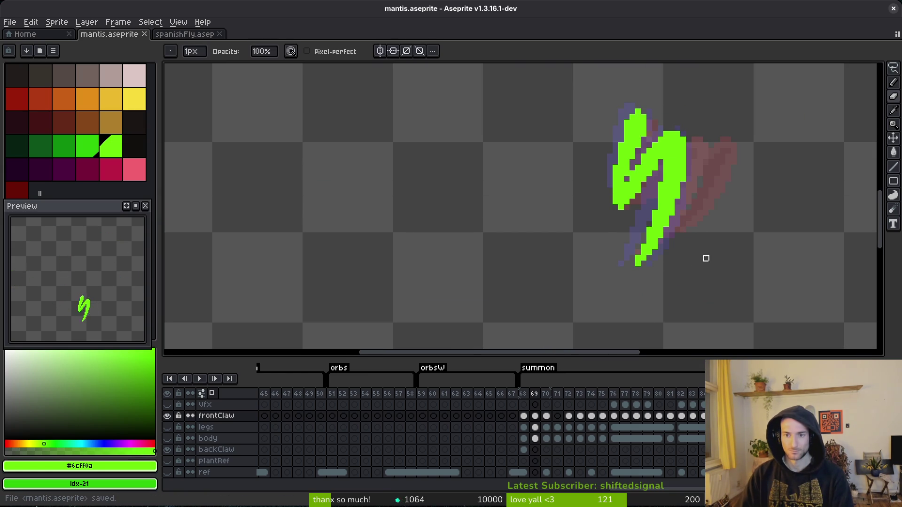
Play the animation to review the claw, stopping on frame 69.
{"action": "key", "text": "Return"}
{"action": "key", "text": "i"}
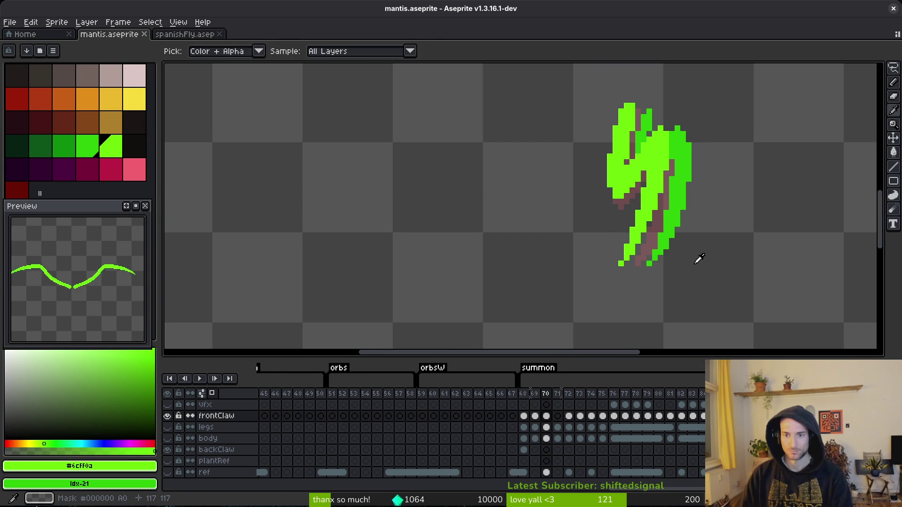
{"action": "key", "text": "Return"}
{"action": "key", "text": "b"}
{"action": "scroll", "coordinate": [688, 219], "scroll_direction": "up", "scroll_amount": 1}
Lasso the claw's lower segment, nudge it up one pixel, and deselect.
{"action": "key", "text": "q"}
{"action": "mouse_move", "coordinate": [704, 98]}
{"action": "left_mouse_down"}
{"action": "mouse_move", "coordinate": [679, 113]}
{"action": "mouse_move", "coordinate": [644, 216]}
{"action": "mouse_move", "coordinate": [667, 298]}
{"action": "mouse_move", "coordinate": [676, 231]}
{"action": "left_mouse_up"}
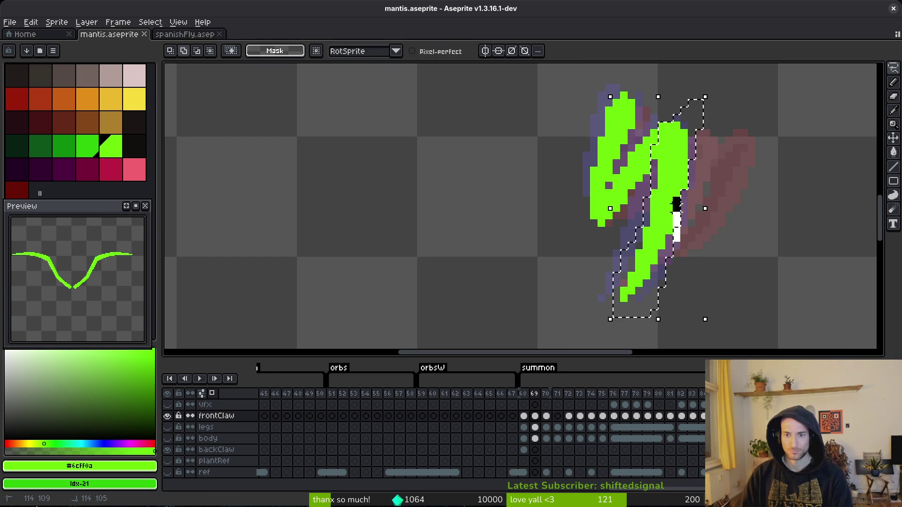
{"action": "key", "text": "Up"}
{"action": "key", "text": "ctrl+d"}
{"action": "key", "text": "b"}
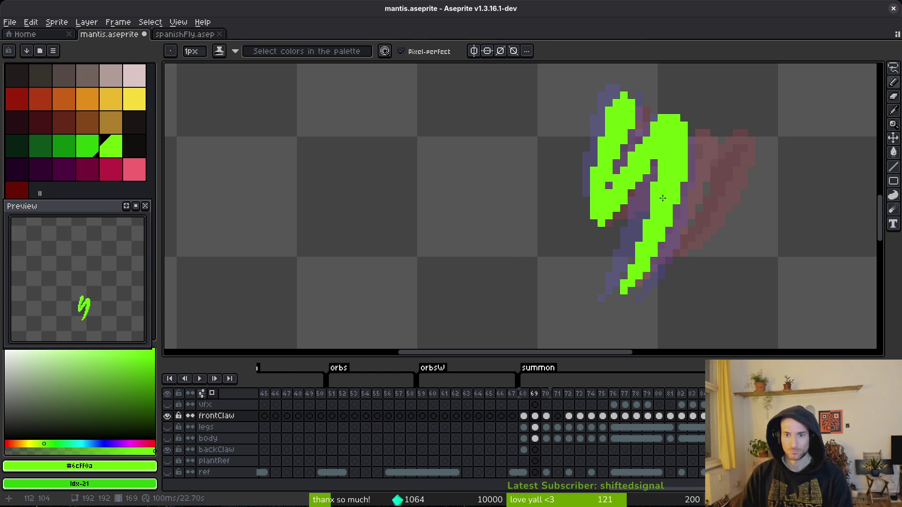
Remove one claw pixel and add green pixels at the top-right, lower-right, inner curve and left edge; save.
{"action": "right_click", "coordinate": [661, 155]}
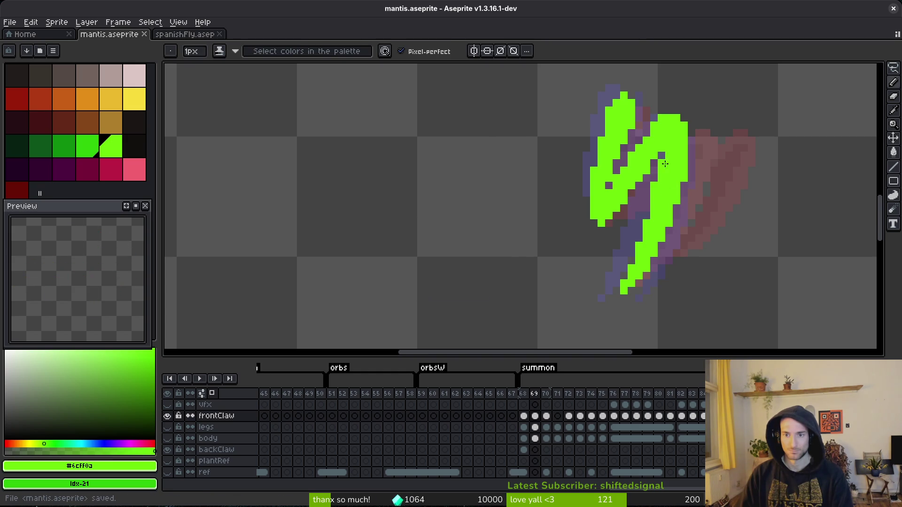
{"action": "left_click", "coordinate": [686, 117]}
{"action": "left_click", "coordinate": [692, 223]}
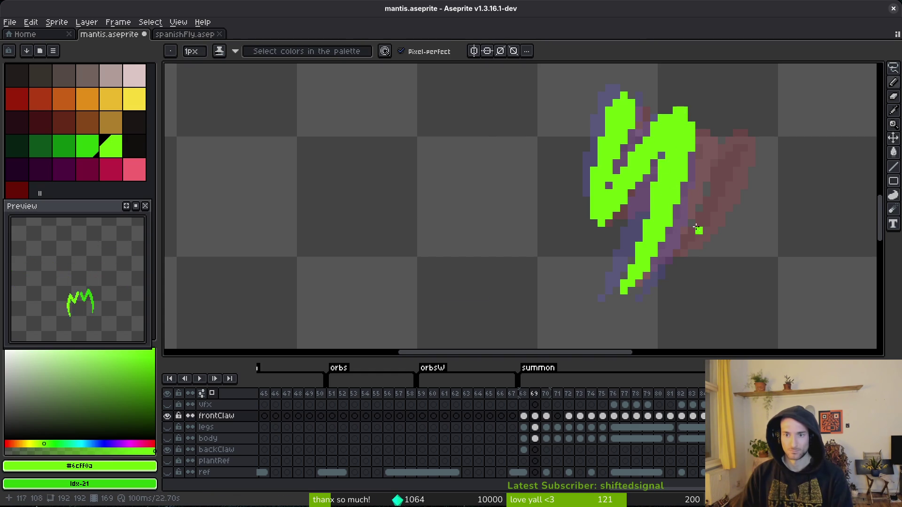
{"action": "key", "text": "ctrl+s"}
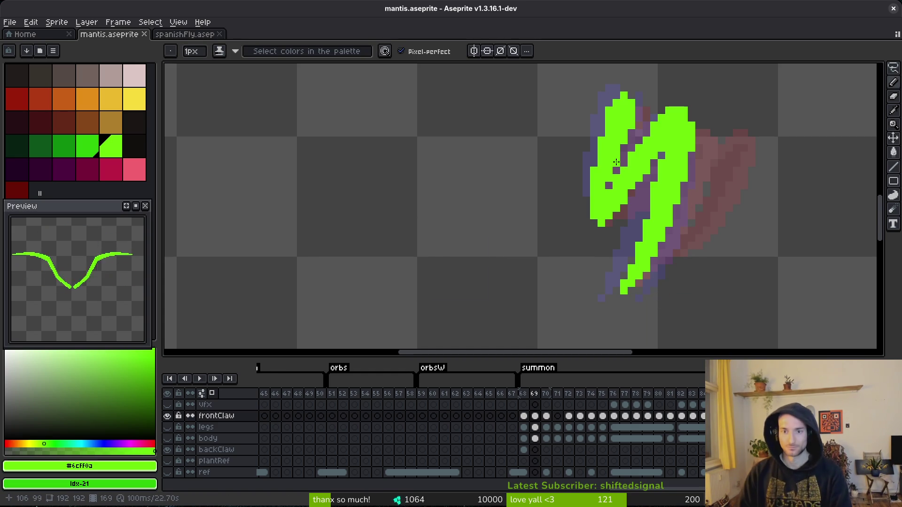
{"action": "left_click", "coordinate": [623, 214]}
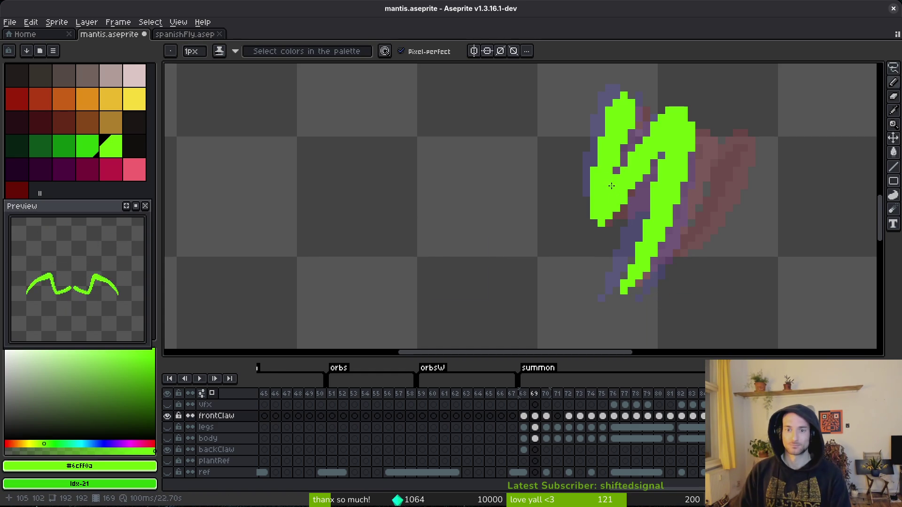
{"action": "left_click", "coordinate": [586, 206]}
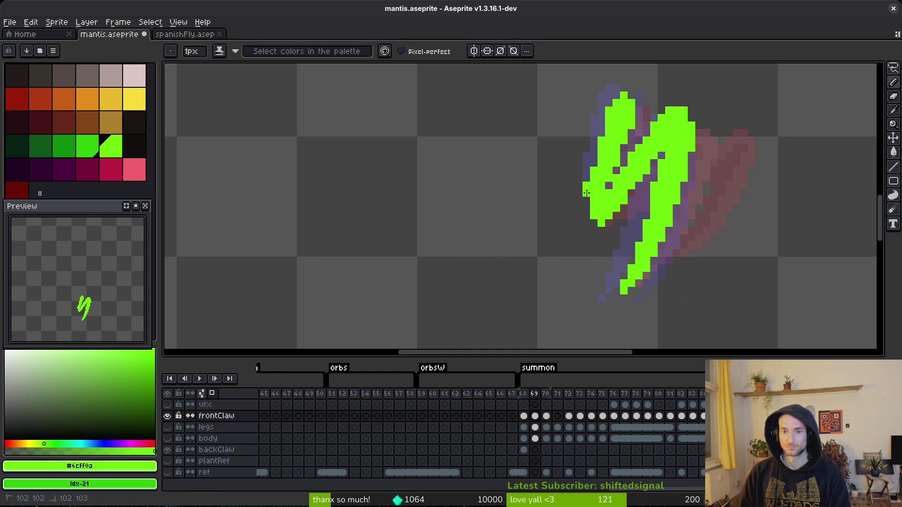
{"action": "left_click_drag", "start_coordinate": [587, 208], "coordinate": [590, 198]}
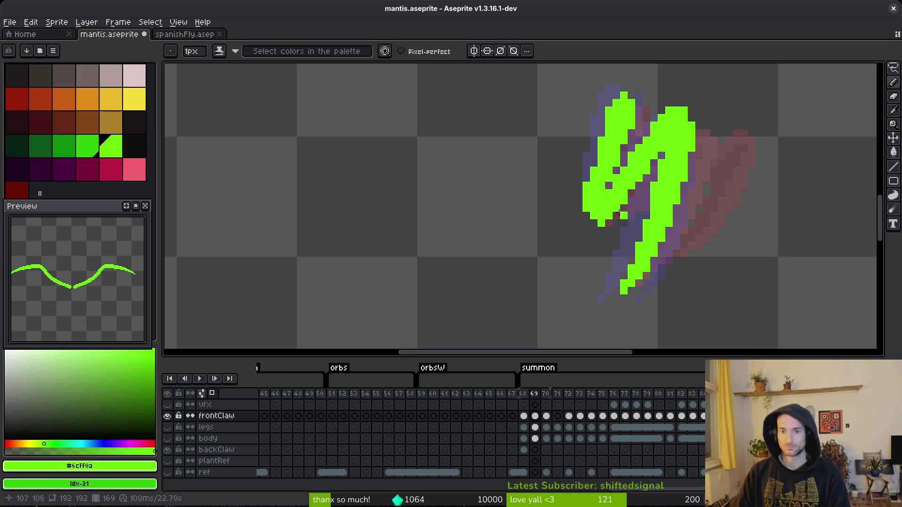
{"action": "key", "text": "ctrl+s"}
Flip to frame 68 and back to compare the claw, then save.
{"action": "scroll", "coordinate": [671, 244], "scroll_direction": "down", "scroll_amount": 3}
{"action": "key", "text": "i"}
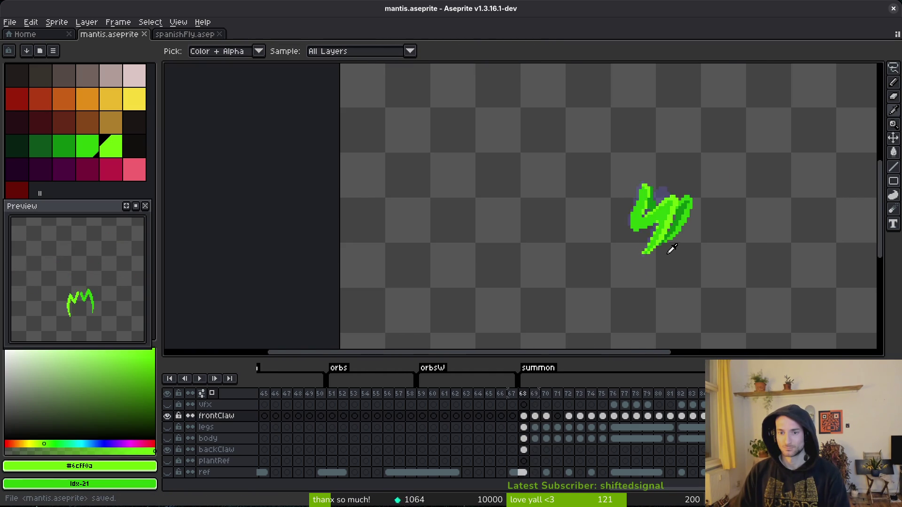
{"action": "scroll", "coordinate": [672, 250], "scroll_direction": "up", "scroll_amount": 3}
{"action": "key", "text": "b"}
{"action": "key", "text": "Right"}
{"action": "key", "text": "ctrl+s"}
Undo the misplaced claw-tip pixels, add a green pixel near the lower joint, and save.
{"action": "key", "text": "ctrl+z"}
{"action": "left_click", "coordinate": [647, 274]}
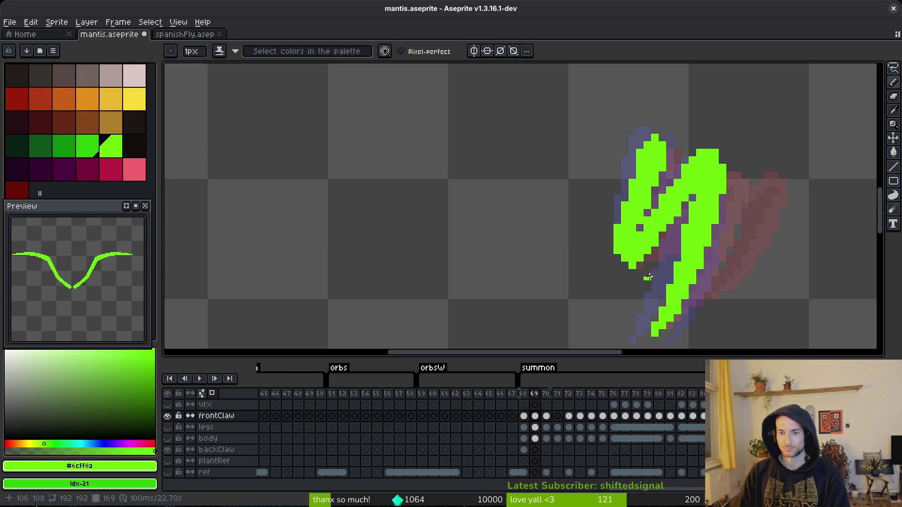
{"action": "key", "text": "ctrl+s"}
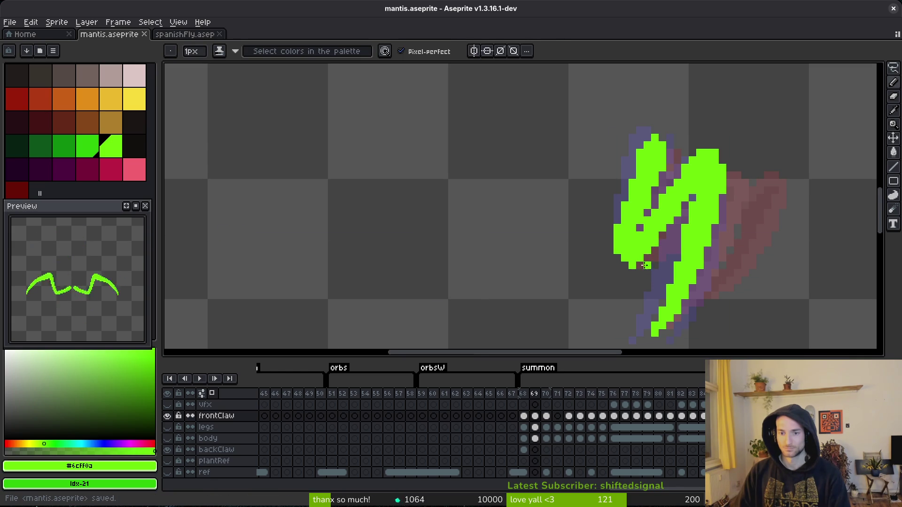
{"action": "scroll", "coordinate": [644, 265], "scroll_direction": "down", "scroll_amount": 3}
{"action": "scroll", "coordinate": [660, 269], "scroll_direction": "up", "scroll_amount": 2}
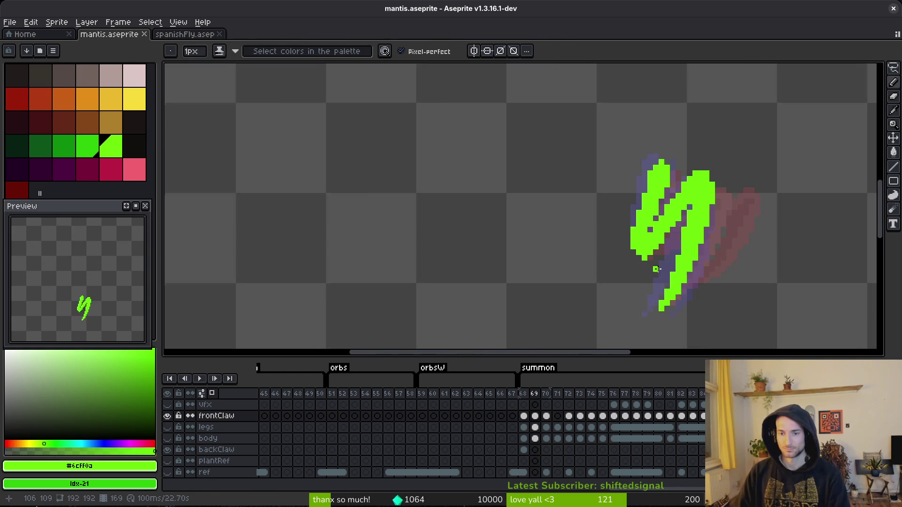
{"action": "scroll", "coordinate": [660, 270], "scroll_direction": "up", "scroll_amount": 1}
{"action": "scroll", "coordinate": [660, 270], "scroll_direction": "down", "scroll_amount": 2}
Compare frame 69's claw against frames 68 and 70, returning to frame 69.
{"action": "key", "text": "i"}
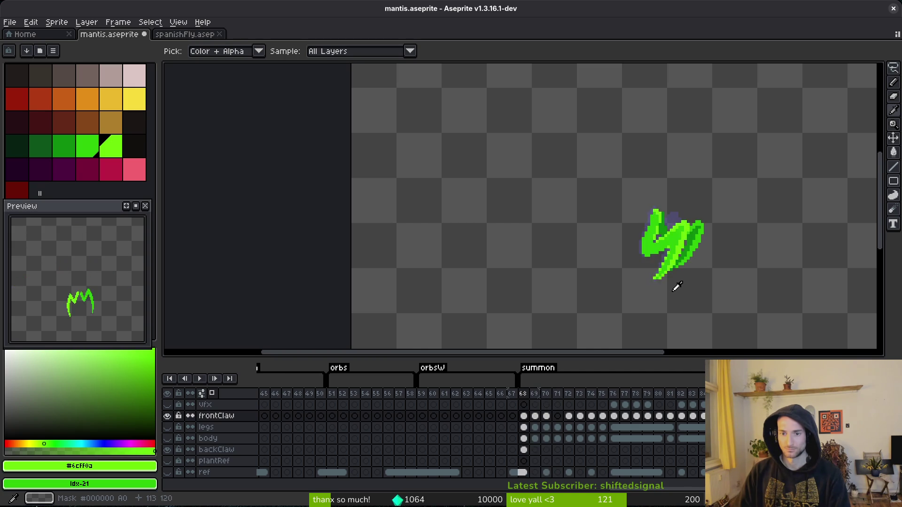
{"action": "key", "text": "b"}
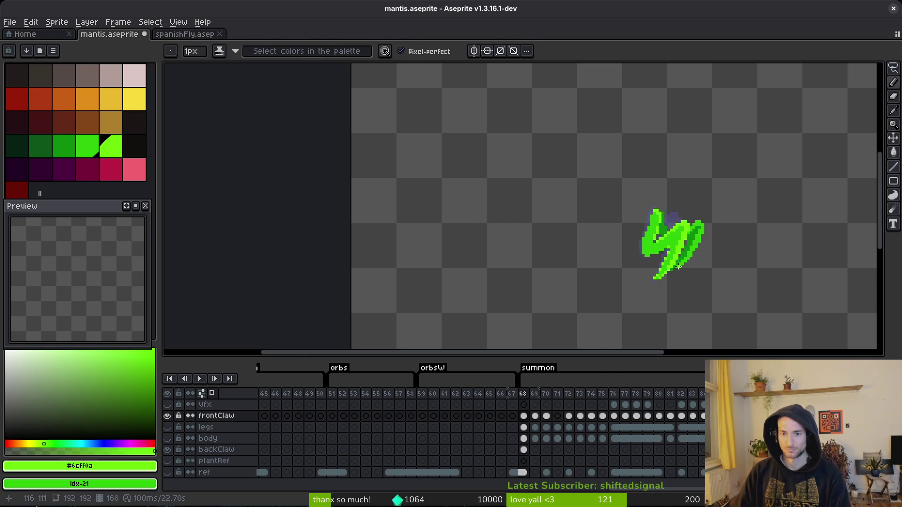
{"action": "scroll", "coordinate": [672, 244], "scroll_direction": "up", "scroll_amount": 3}
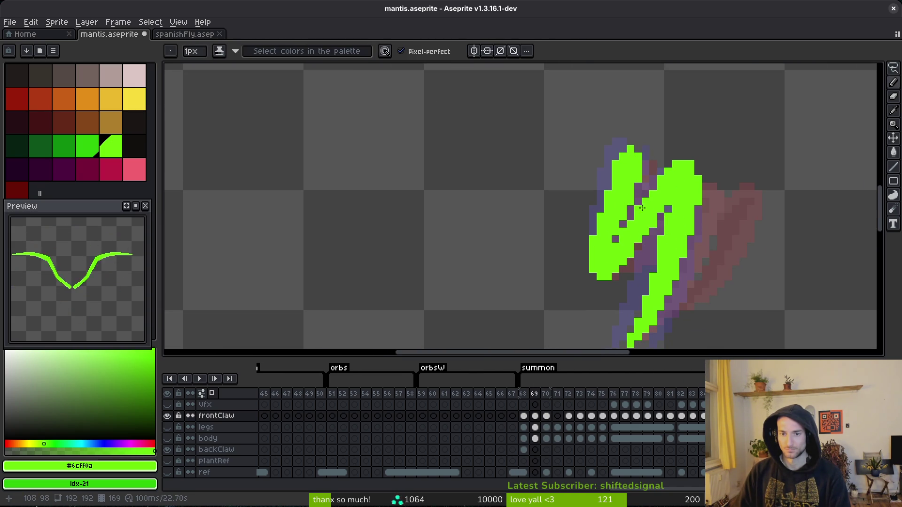
{"action": "scroll", "coordinate": [627, 206], "scroll_direction": "down", "scroll_amount": 2}
{"action": "key", "text": "Right"}
{"action": "scroll", "coordinate": [633, 207], "scroll_direction": "up", "scroll_amount": 1}
{"action": "scroll", "coordinate": [633, 207], "scroll_direction": "up", "scroll_amount": 1}
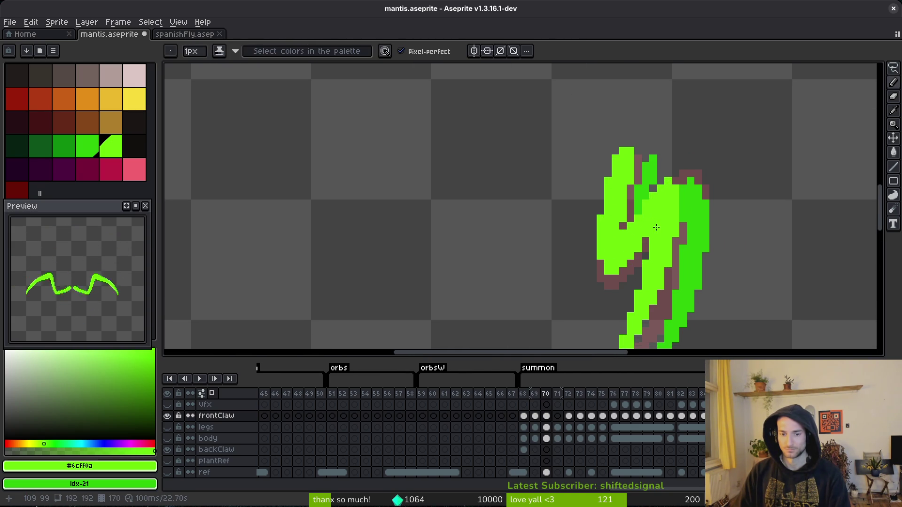
{"action": "scroll", "coordinate": [660, 233], "scroll_direction": "down", "scroll_amount": 2}
{"action": "key", "text": "i"}
{"action": "key", "text": "Left"}
{"action": "key", "text": "Left"}
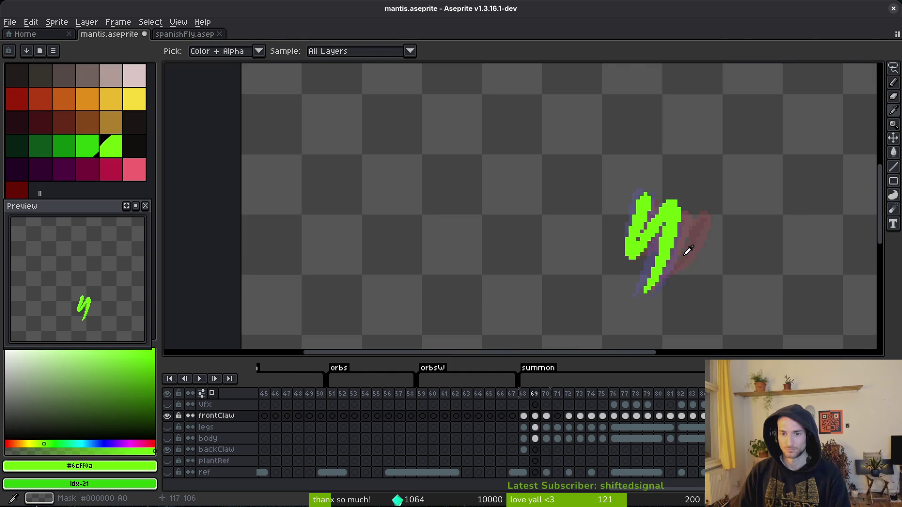
{"action": "key", "text": "Right"}
{"action": "key", "text": "b"}
{"action": "scroll", "coordinate": [709, 175], "scroll_direction": "up", "scroll_amount": 1}
Lasso the claw's upper hook, reposition it, deselect, and save.
{"action": "key", "text": "shift+w"}
{"action": "left_click_drag", "start_coordinate": [705, 154], "coordinate": [656, 162]}
{"action": "left_click_drag", "start_coordinate": [718, 216], "coordinate": [715, 227]}
{"action": "left_click", "coordinate": [695, 201]}
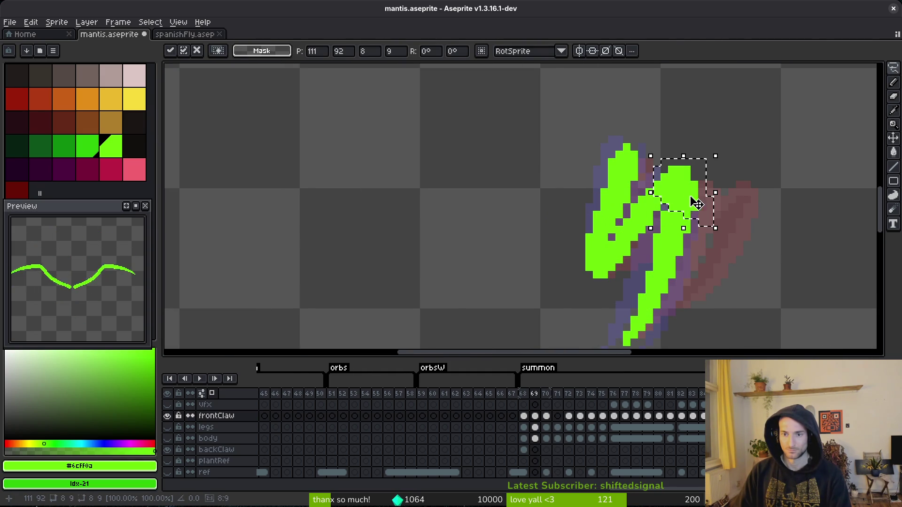
{"action": "key", "text": "ctrl+d"}
{"action": "key", "text": "b"}
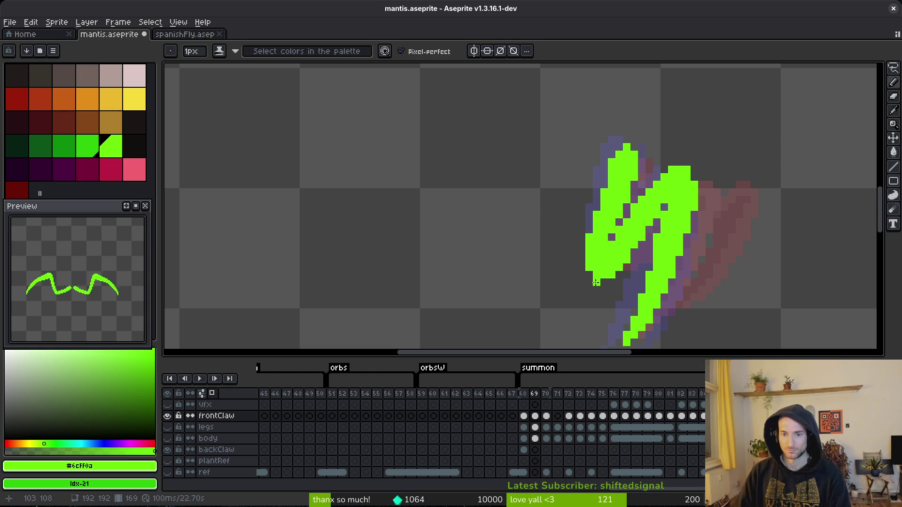
{"action": "key", "text": "ctrl+s"}
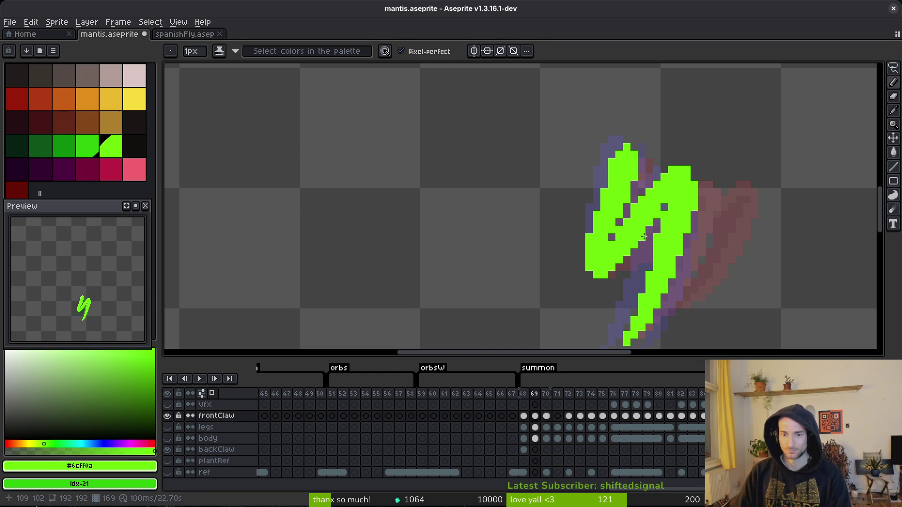
Flip between frame 69 and neighbouring frames to compare claw poses.
{"action": "scroll", "coordinate": [677, 252], "scroll_direction": "down", "scroll_amount": 2}
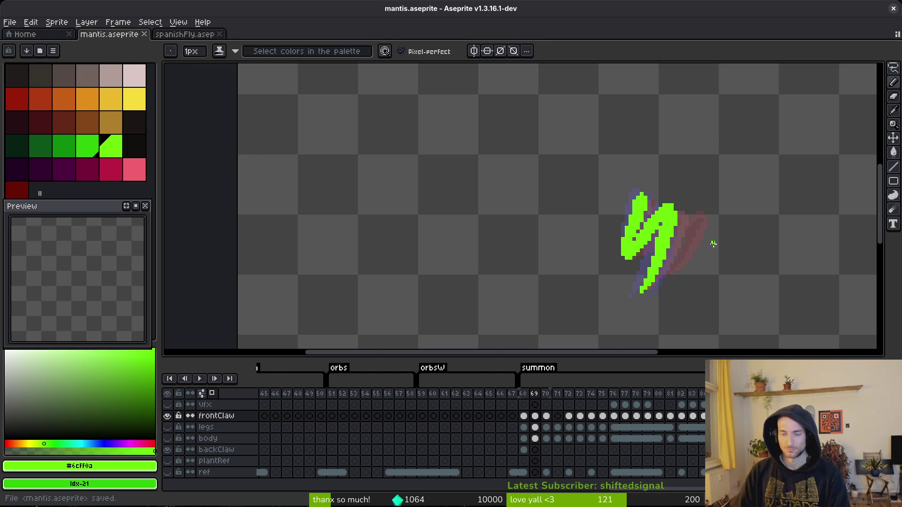
{"action": "left_click_drag", "start_coordinate": [702, 250], "coordinate": [679, 201]}
{"action": "key", "text": "i"}
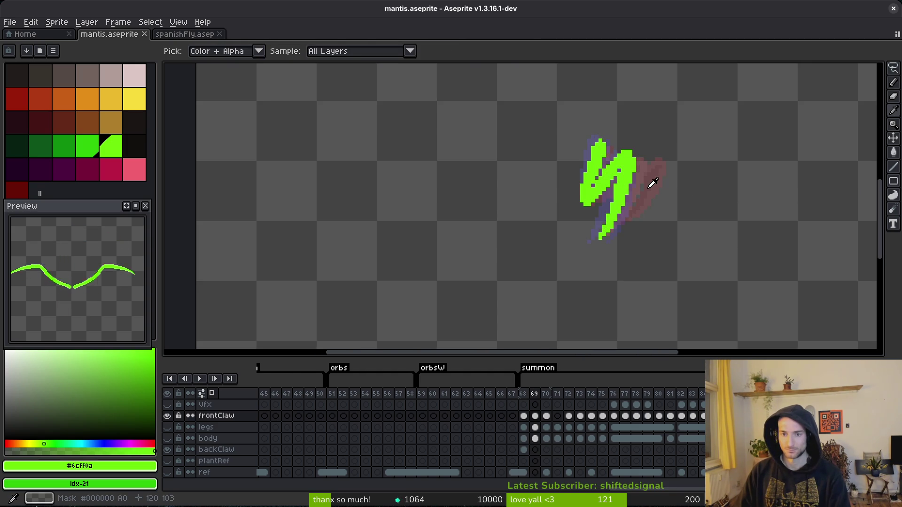
{"action": "key", "text": "Right"}
{"action": "key", "text": "Left"}
{"action": "key", "text": "Right"}
{"action": "key", "text": "Left"}
{"action": "key", "text": "F3"}
{"action": "key", "text": "Right"}
{"action": "key", "text": "Right"}
{"action": "key", "text": "Left"}
{"action": "key", "text": "Left"}
{"action": "key", "text": "Right"}
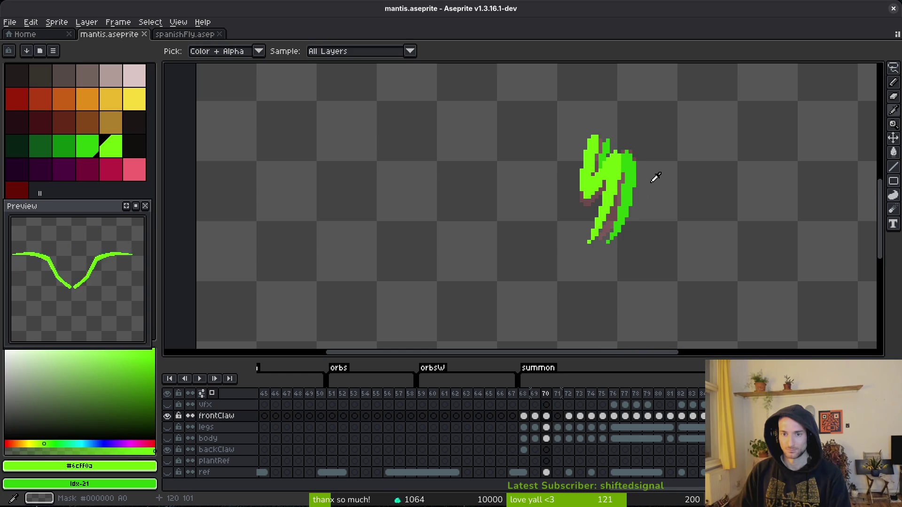
{"action": "key", "text": "Left"}
Centre the claw in view and lasso its upper-left part.
{"action": "key", "text": "b"}
{"action": "scroll", "coordinate": [646, 155], "scroll_direction": "up", "scroll_amount": 2}
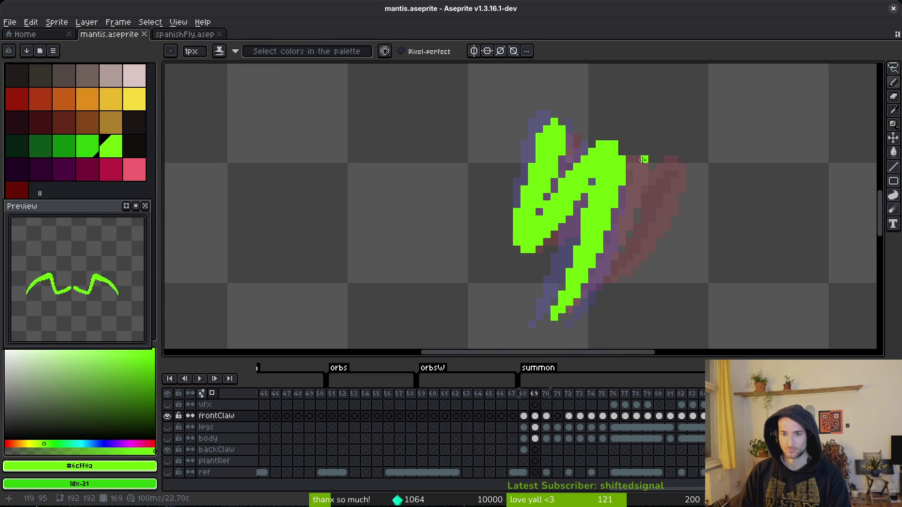
{"action": "left_click_drag", "start_coordinate": [653, 150], "coordinate": [663, 133]}
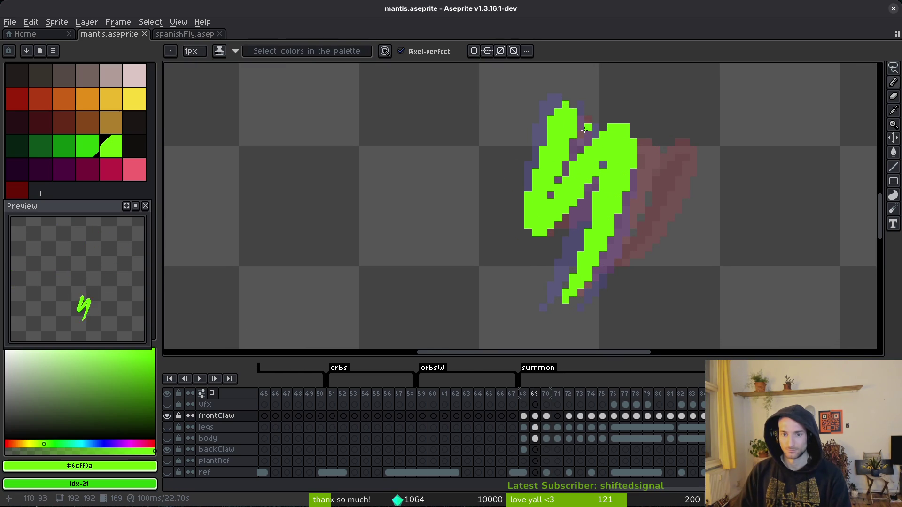
{"action": "key", "text": "q"}
{"action": "mouse_move", "coordinate": [540, 84]}
{"action": "left_mouse_down"}
{"action": "mouse_move", "coordinate": [487, 141]}
{"action": "mouse_move", "coordinate": [543, 240]}
{"action": "left_mouse_up"}
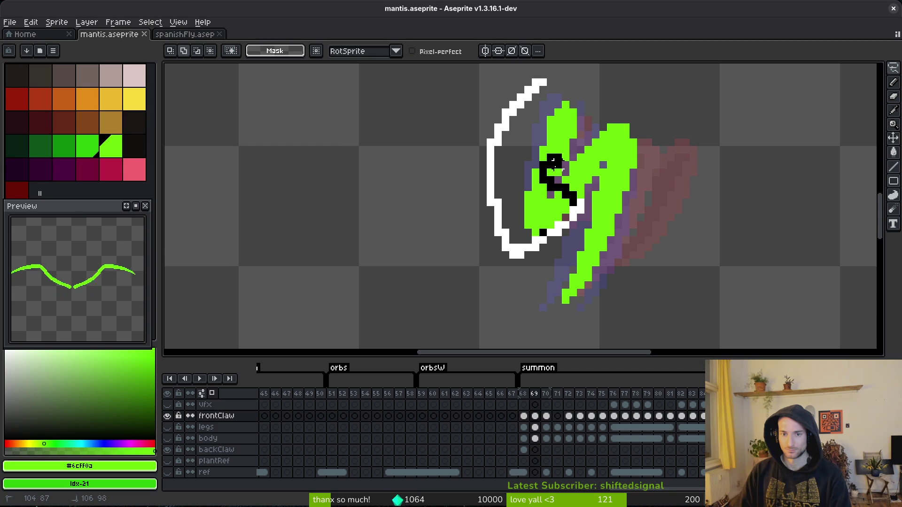
Select the claw's upper-left part and nudge it one pixel up and one pixel right.
{"action": "left_click_drag", "start_coordinate": [580, 89], "coordinate": [582, 87]}
{"action": "mouse_move", "coordinate": [465, 149]}
{"action": "left_mouse_down"}
{"action": "mouse_move", "coordinate": [538, 151]}
{"action": "mouse_move", "coordinate": [556, 178]}
{"action": "mouse_move", "coordinate": [515, 193]}
{"action": "mouse_move", "coordinate": [522, 195]}
{"action": "left_mouse_up"}
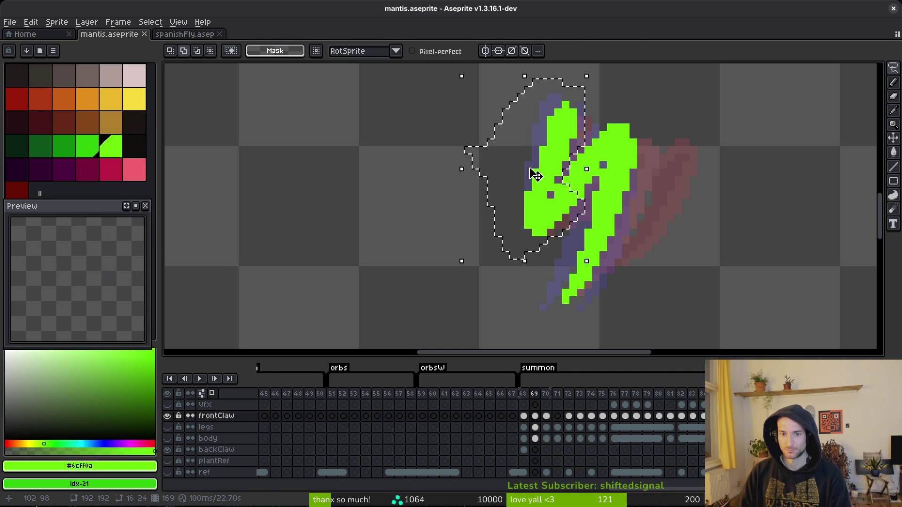
{"action": "key", "text": "Up"}
{"action": "left_click_drag", "start_coordinate": [539, 160], "coordinate": [545, 160]}
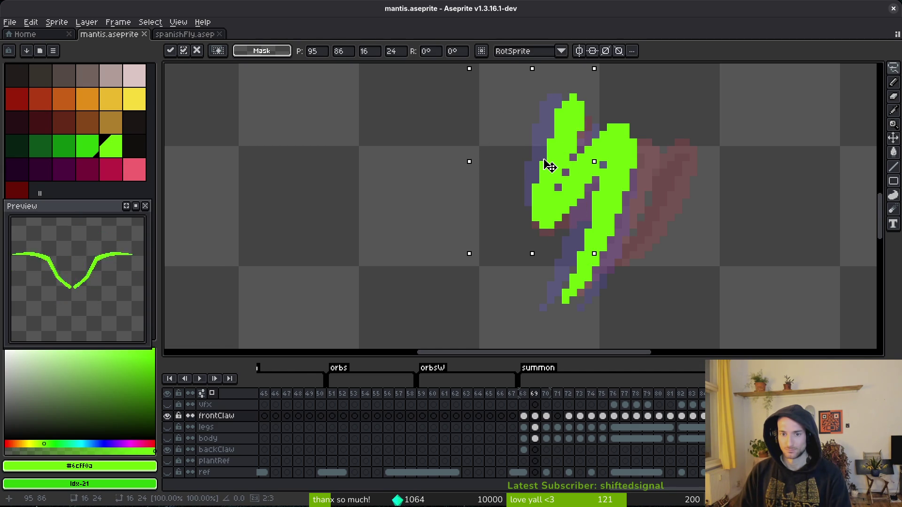
{"action": "key", "text": "Return"}
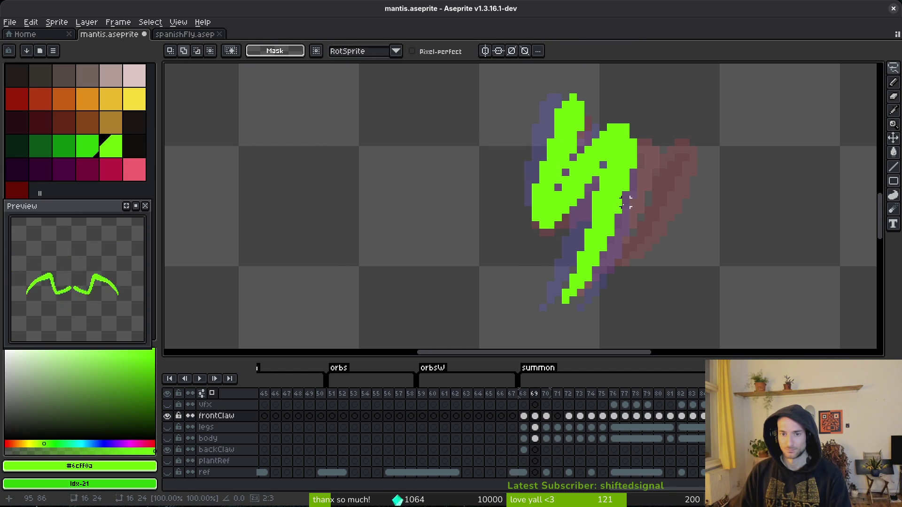
Erase the stray pixels beside the claw and save mantis.aseprite.
{"action": "scroll", "coordinate": [528, 231], "scroll_direction": "up", "scroll_amount": 2}
{"action": "key", "text": "e"}
{"action": "left_click_drag", "start_coordinate": [528, 232], "coordinate": [557, 230]}
{"action": "scroll", "coordinate": [558, 230], "scroll_direction": "down", "scroll_amount": 3}
{"action": "key", "text": "ctrl+s"}
Flip between frames 68 and 69 to compare the claw poses.
{"action": "key", "text": "i"}
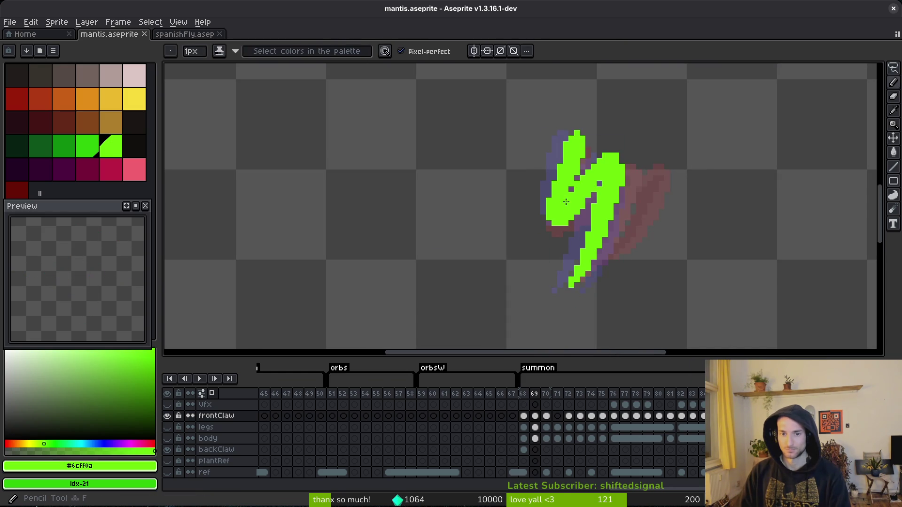
{"action": "scroll", "coordinate": [585, 225], "scroll_direction": "down", "scroll_amount": 1}
{"action": "key", "text": "comma"}
{"action": "key", "text": "period"}
{"action": "key", "text": "comma"}
{"action": "key", "text": "period"}
{"action": "key", "text": "comma"}
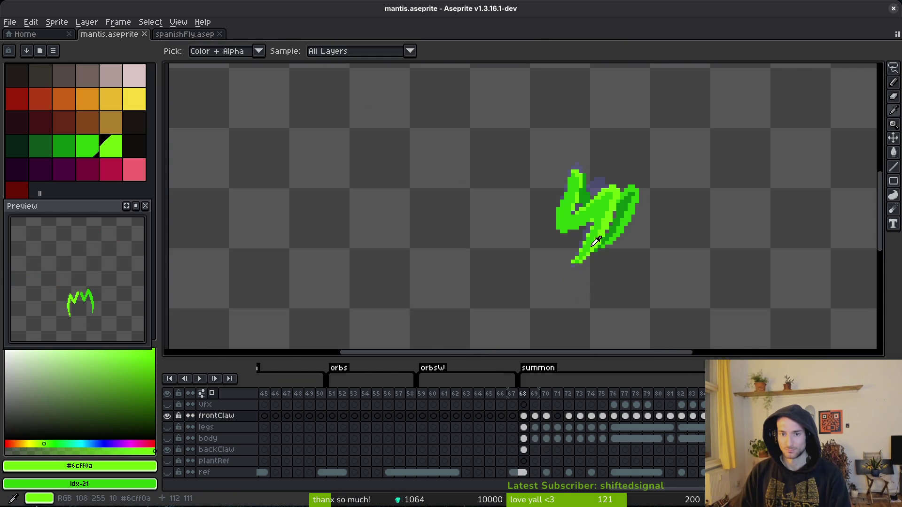
{"action": "key", "text": "period"}
Compare frames 68 and 69 once more, return to frame 69, and hide the legs layer.
{"action": "key", "text": "b"}
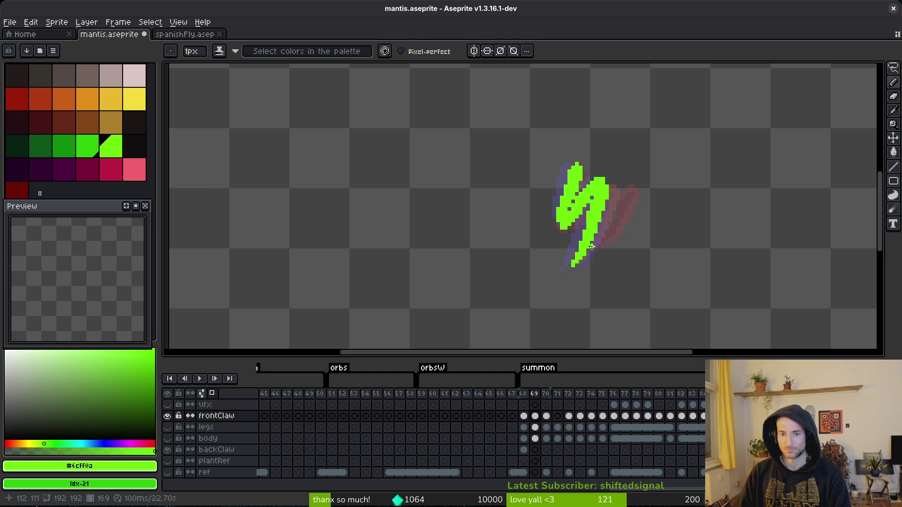
{"action": "key", "text": "i"}
{"action": "key", "text": "comma"}
{"action": "key", "text": "period"}
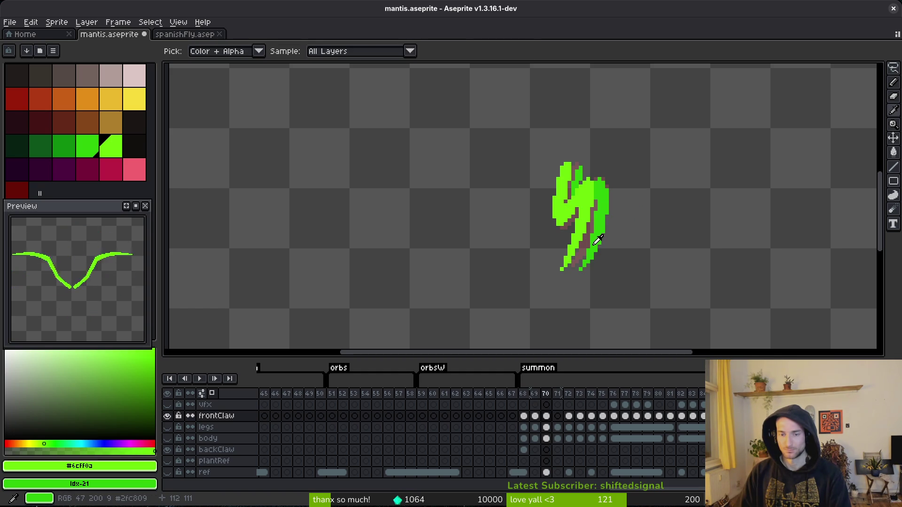
{"action": "key", "text": "comma"}
{"action": "key", "text": "b"}
{"action": "key", "text": "period"}
{"action": "scroll", "coordinate": [603, 234], "scroll_direction": "up", "scroll_amount": 5}
{"action": "left_click", "coordinate": [168, 427]}
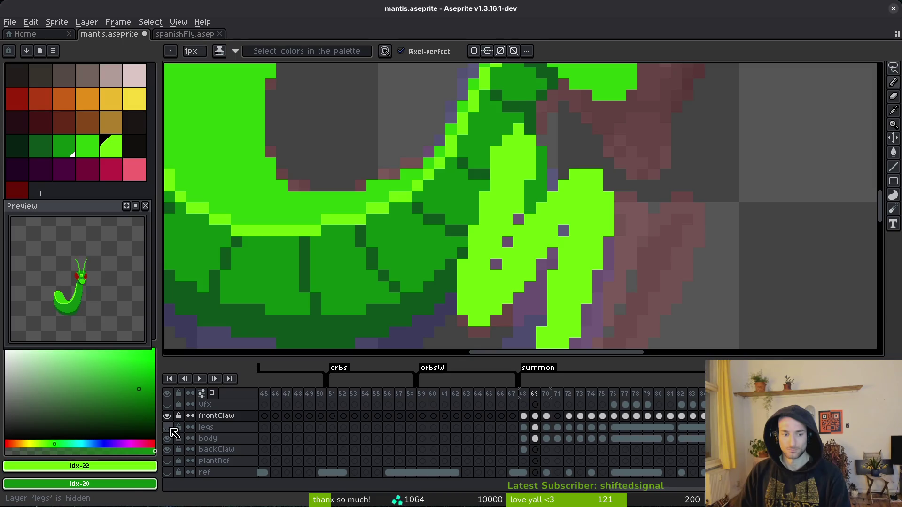
Shade the claw's right edge in dark green, adding lime highlight pixels.
{"action": "scroll", "coordinate": [614, 268], "scroll_direction": "down", "scroll_amount": 5}
{"action": "scroll", "coordinate": [590, 246], "scroll_direction": "up", "scroll_amount": 3}
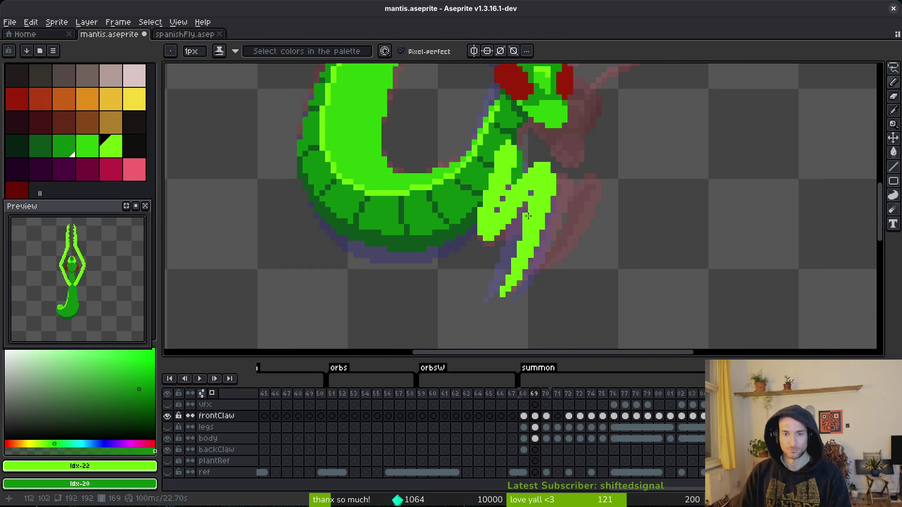
{"action": "scroll", "coordinate": [564, 221], "scroll_direction": "up", "scroll_amount": 2}
{"action": "scroll", "coordinate": [570, 200], "scroll_direction": "right", "scroll_amount": 2}
{"action": "key", "text": "i"}
{"action": "key", "text": "b"}
{"action": "left_click", "coordinate": [516, 149]}
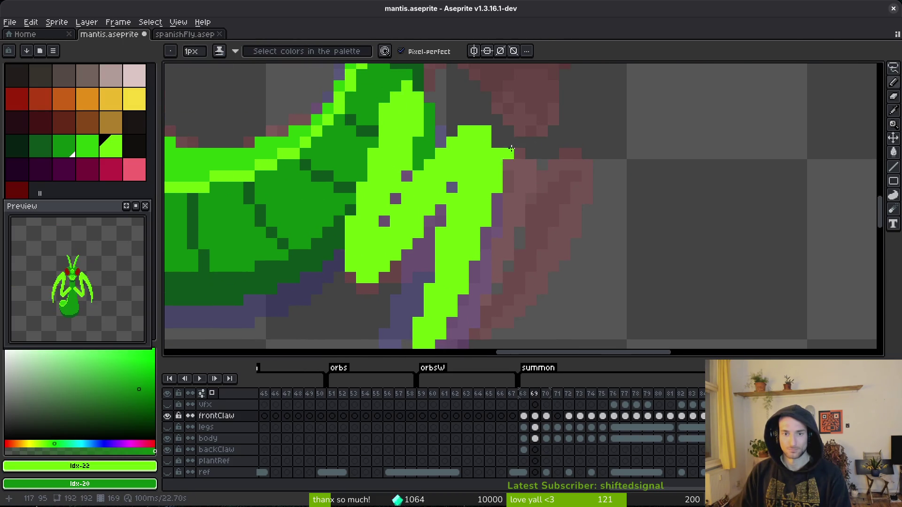
{"action": "scroll", "coordinate": [531, 204], "scroll_direction": "down", "scroll_amount": 3}
{"action": "left_click_drag", "start_coordinate": [547, 152], "coordinate": [517, 252]}
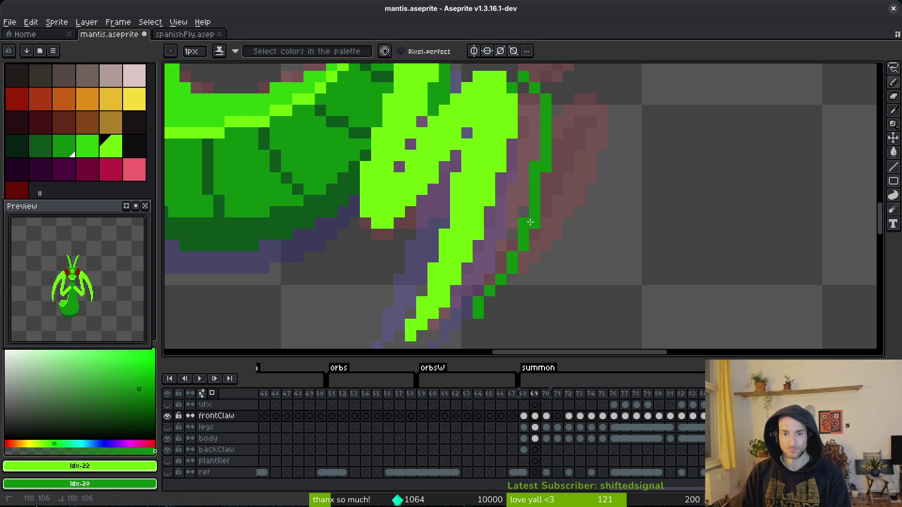
{"action": "left_click_drag", "start_coordinate": [531, 219], "coordinate": [481, 319]}
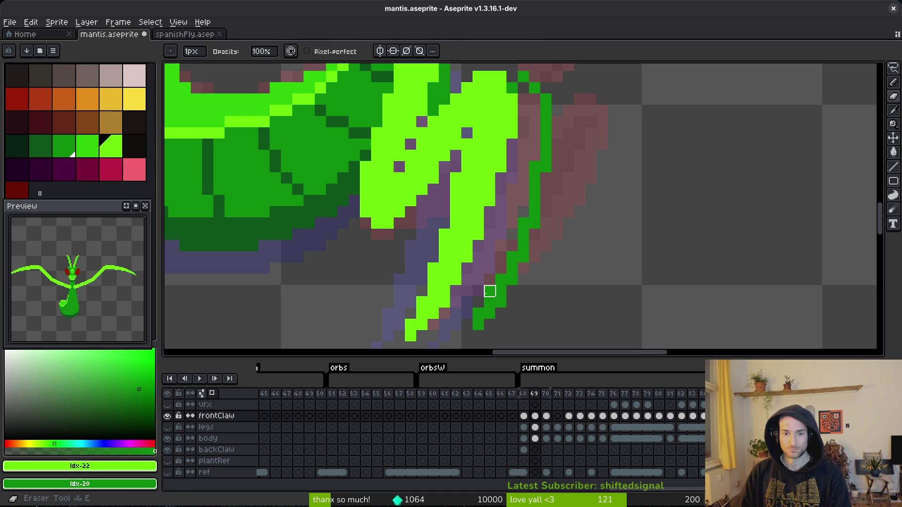
{"action": "left_click", "coordinate": [512, 213]}
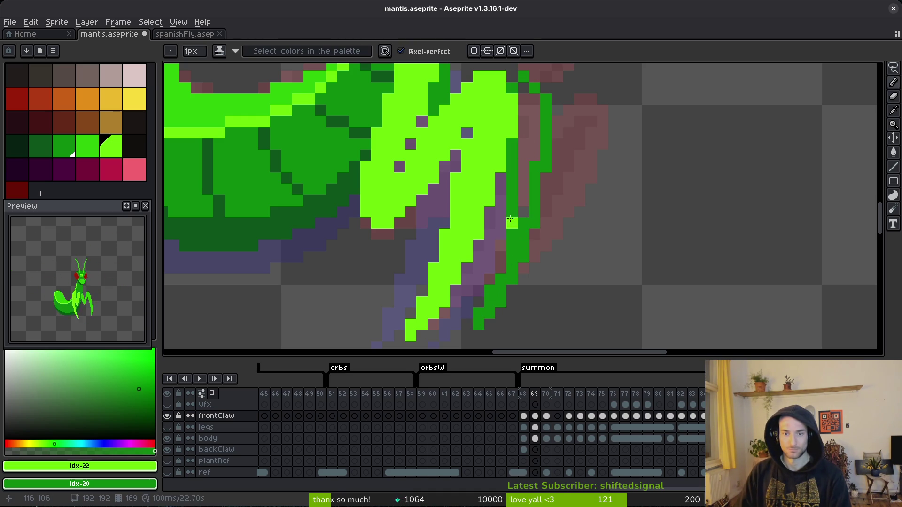
Place another lime pixel on the claw and play the animation to review it.
{"action": "key", "text": "e"}
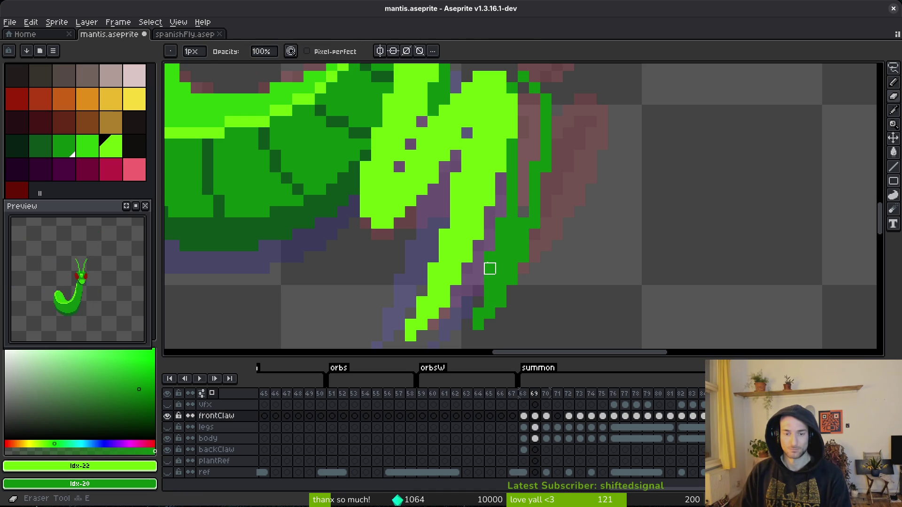
{"action": "key", "text": "b"}
{"action": "left_click", "coordinate": [525, 211]}
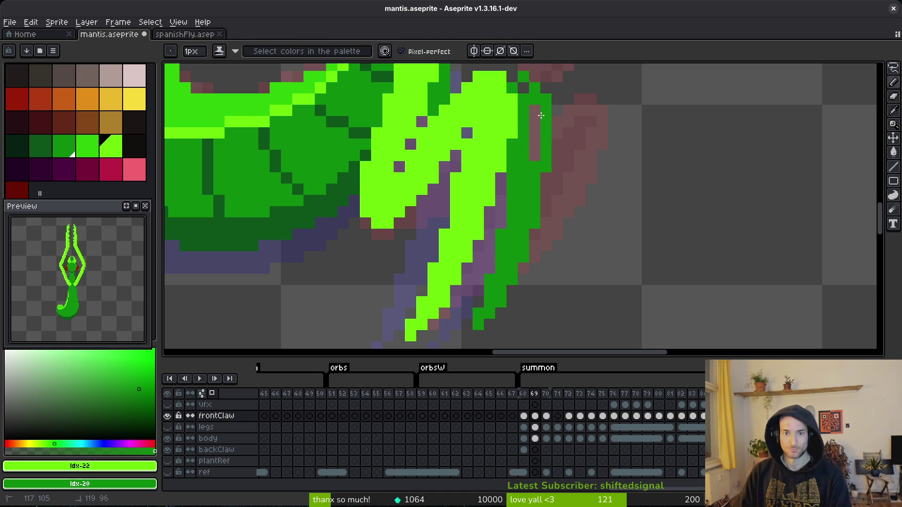
{"action": "key", "text": "Return"}
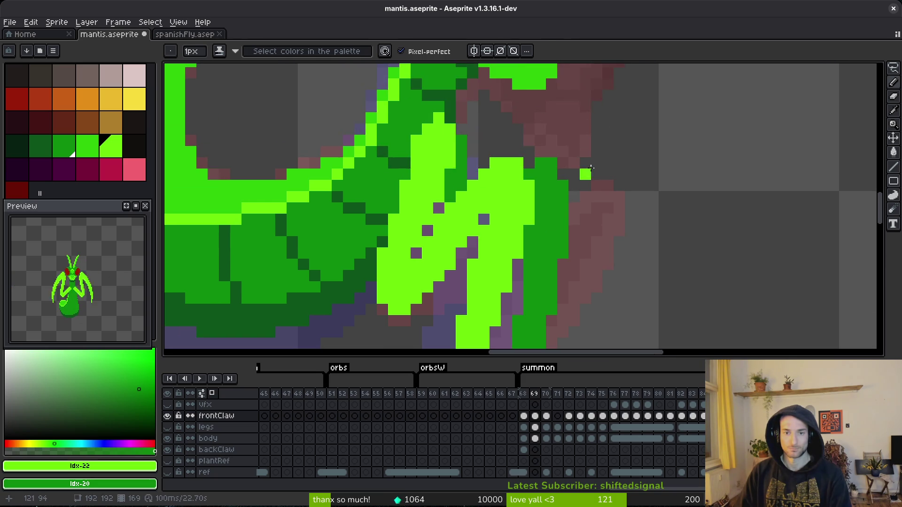
{"action": "scroll", "coordinate": [576, 200], "scroll_direction": "down", "scroll_amount": 3}
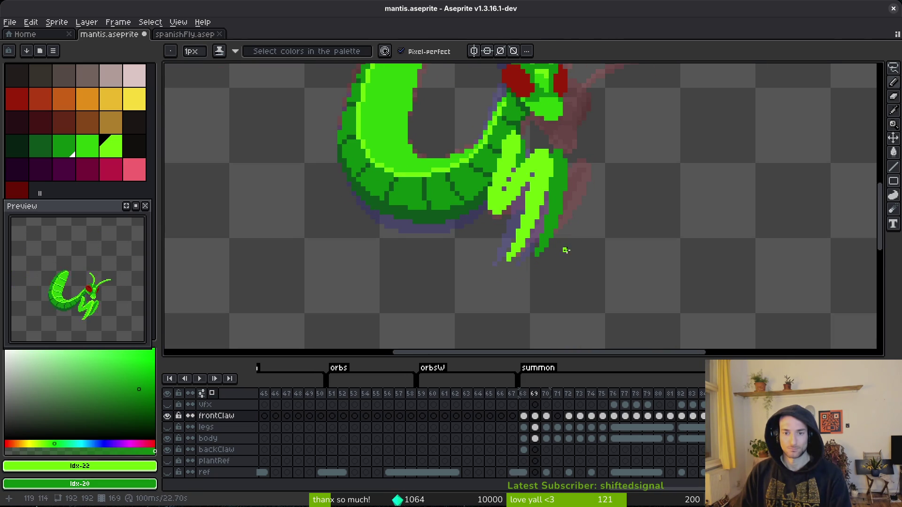
{"action": "scroll", "coordinate": [570, 220], "scroll_direction": "up", "scroll_amount": 3}
Marquee-select the darker lower claw tip, move it into place, and save mantis.aseprite.
{"action": "key", "text": "m"}
{"action": "left_click_drag", "start_coordinate": [570, 149], "coordinate": [505, 235]}
{"action": "mouse_move", "coordinate": [538, 296]}
{"action": "left_mouse_down", "text": "shift"}
{"action": "mouse_move", "coordinate": [479, 193]}
{"action": "mouse_move", "coordinate": [533, 186]}
{"action": "left_mouse_up", "text": "shift"}
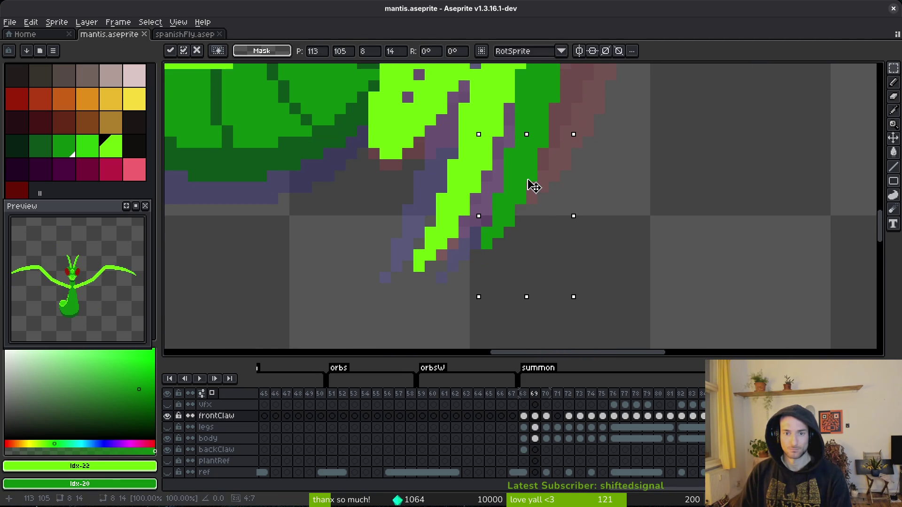
{"action": "key", "text": "ctrl+d"}
{"action": "key", "text": "b"}
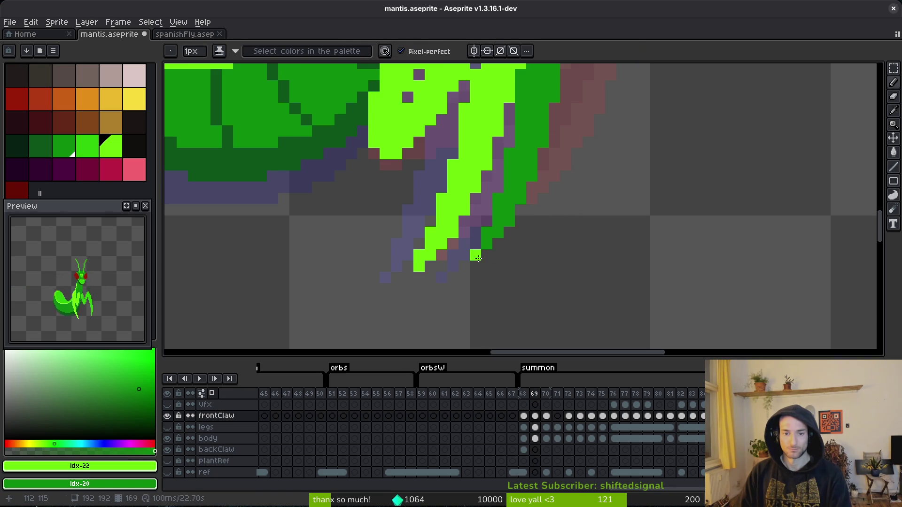
{"action": "scroll", "coordinate": [590, 266], "scroll_direction": "down", "scroll_amount": 4}
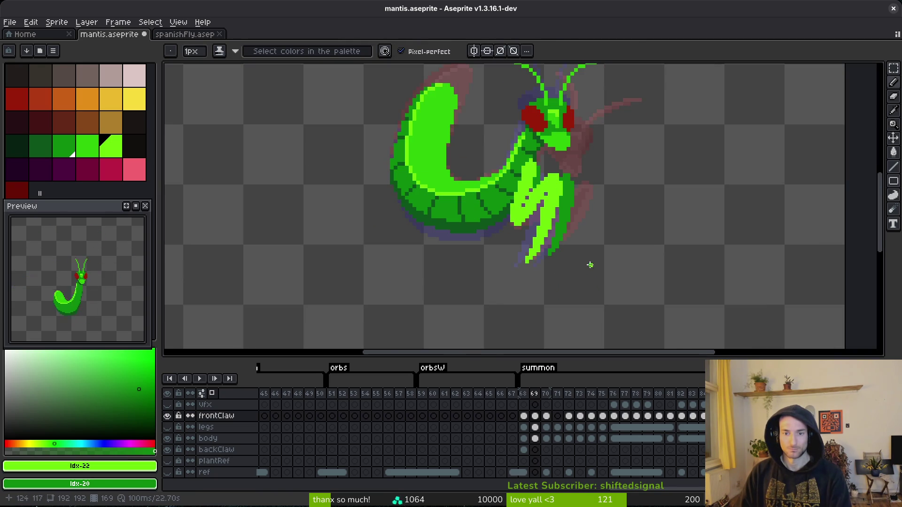
{"action": "scroll", "coordinate": [590, 265], "scroll_direction": "up", "scroll_amount": 2}
{"action": "key", "text": "ctrl+s"}
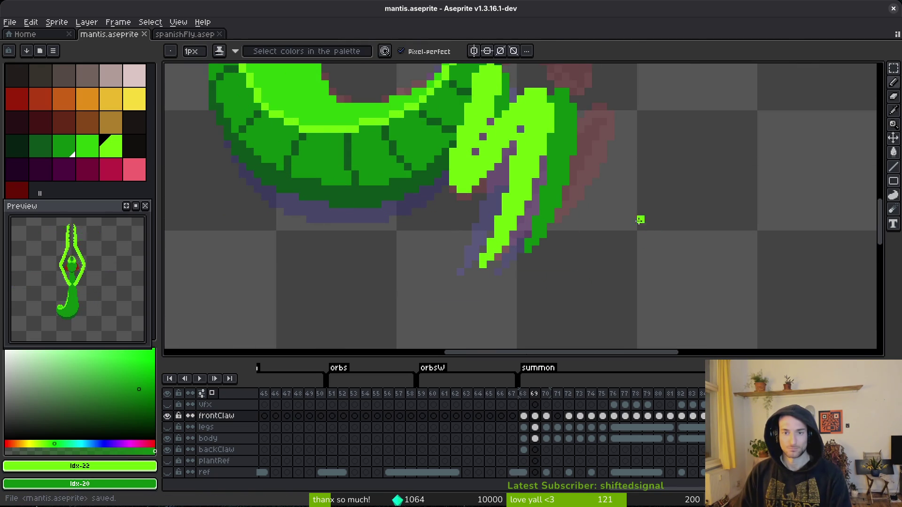
Draw a green line along the claw's right edge.
{"action": "scroll", "coordinate": [625, 238], "scroll_direction": "up", "scroll_amount": 2}
{"action": "key", "text": "m"}
{"action": "key", "text": "b"}
{"action": "left_click_drag", "start_coordinate": [583, 110], "coordinate": [583, 169]}
{"action": "scroll", "coordinate": [583, 170], "scroll_direction": "up", "scroll_amount": 3}
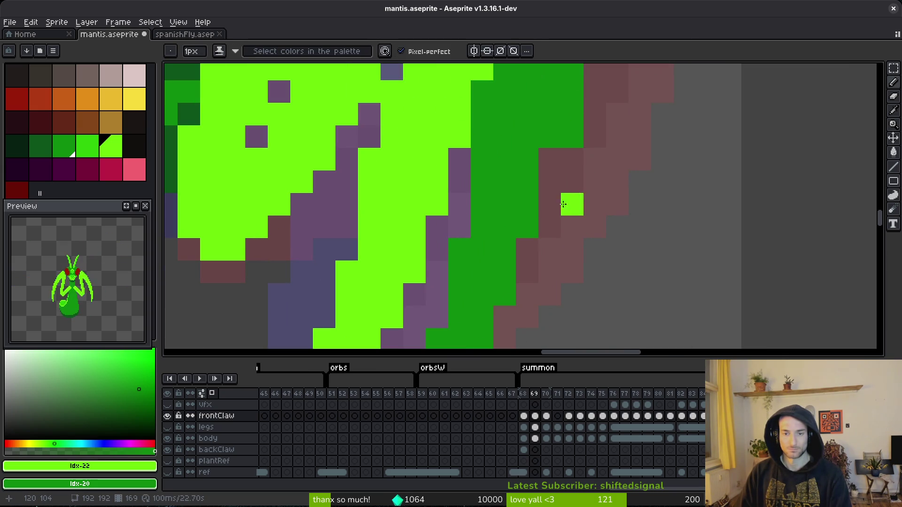
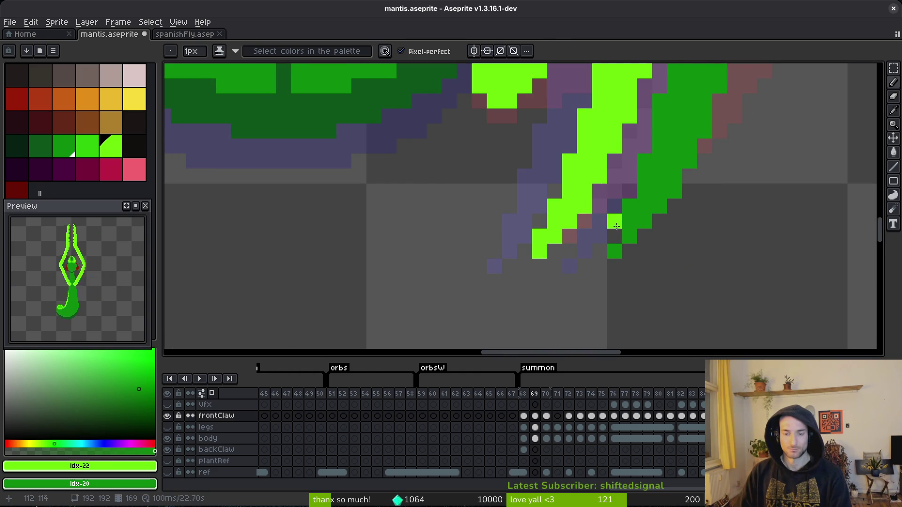
{"action": "scroll", "coordinate": [705, 249], "scroll_direction": "down", "scroll_amount": 3}
Save the mantis file, then erase four stray green pixels along the front claw's diagonal edge.
{"action": "key", "text": "ctrl+s"}
{"action": "scroll", "coordinate": [730, 232], "scroll_direction": "up", "scroll_amount": 3}
{"action": "key", "text": "e"}
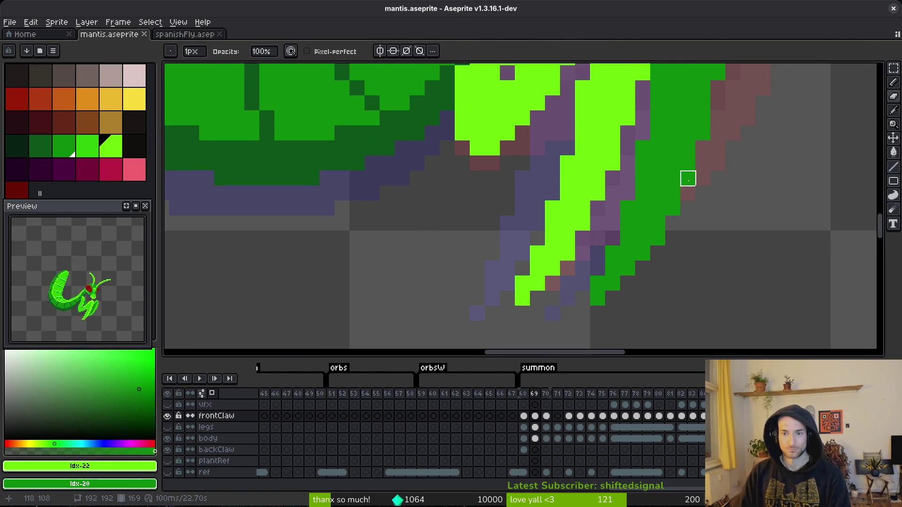
{"action": "left_click", "coordinate": [673, 208]}
{"action": "left_click", "coordinate": [657, 239]}
{"action": "left_click", "coordinate": [643, 254]}
{"action": "left_click", "coordinate": [628, 269]}
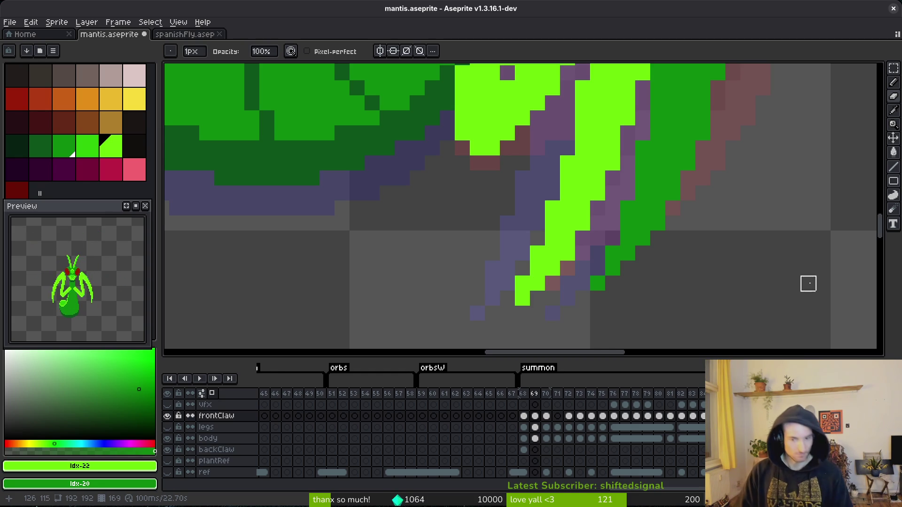
Inspect the trimmed claw and save mantis.aseprite again.
{"action": "scroll", "coordinate": [677, 230], "scroll_direction": "down", "scroll_amount": 3}
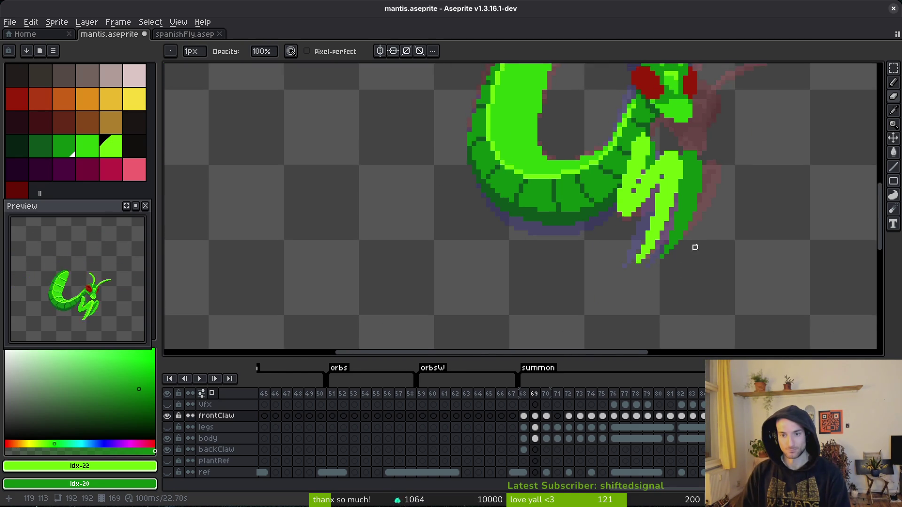
{"action": "scroll", "coordinate": [676, 240], "scroll_direction": "up", "scroll_amount": 3}
{"action": "scroll", "coordinate": [699, 233], "scroll_direction": "down", "scroll_amount": 3}
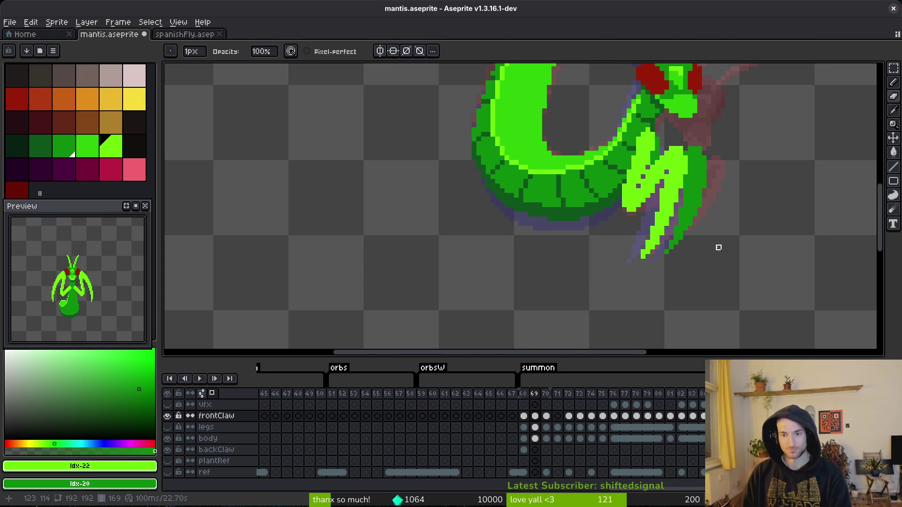
{"action": "scroll", "coordinate": [704, 252], "scroll_direction": "up", "scroll_amount": 3}
{"action": "scroll", "coordinate": [739, 230], "scroll_direction": "down", "scroll_amount": 3}
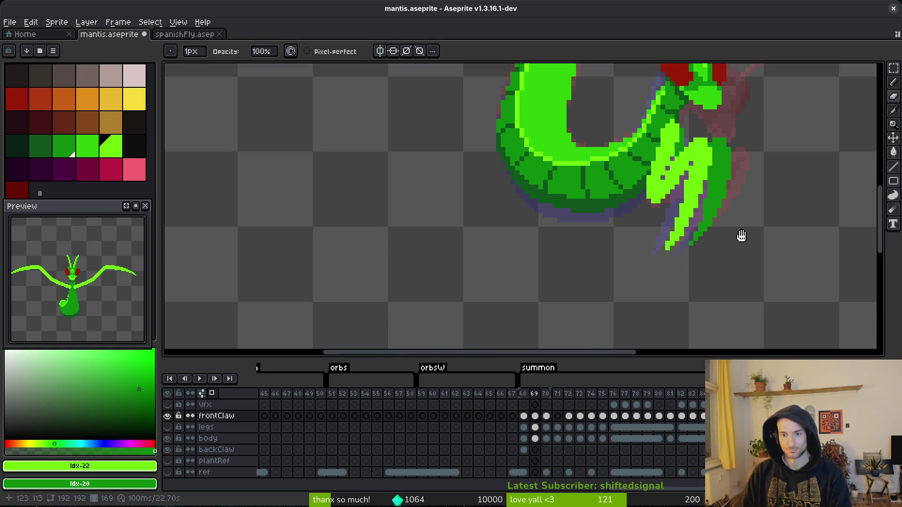
{"action": "scroll", "coordinate": [735, 221], "scroll_direction": "up", "scroll_amount": 3}
{"action": "scroll", "coordinate": [672, 179], "scroll_direction": "down", "scroll_amount": 3}
{"action": "scroll", "coordinate": [724, 245], "scroll_direction": "up", "scroll_amount": 3}
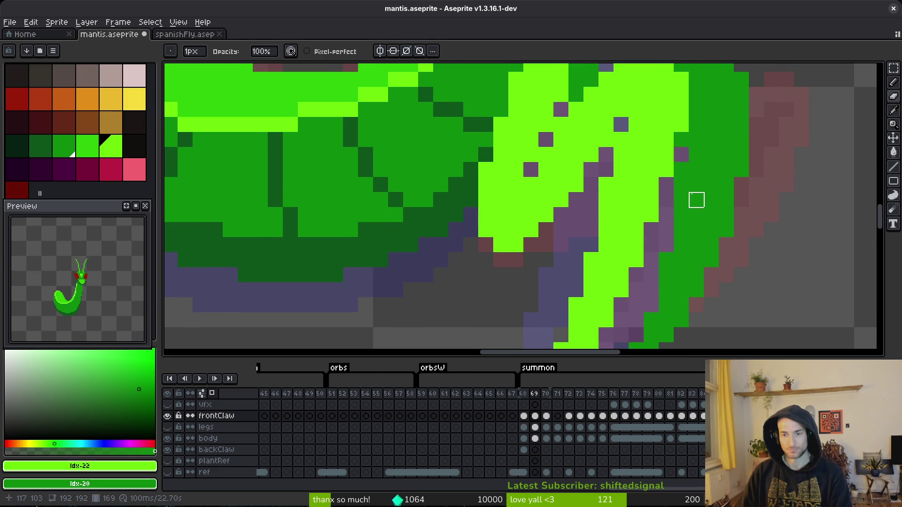
{"action": "scroll", "coordinate": [774, 193], "scroll_direction": "down", "scroll_amount": 3}
{"action": "scroll", "coordinate": [763, 189], "scroll_direction": "up", "scroll_amount": 3}
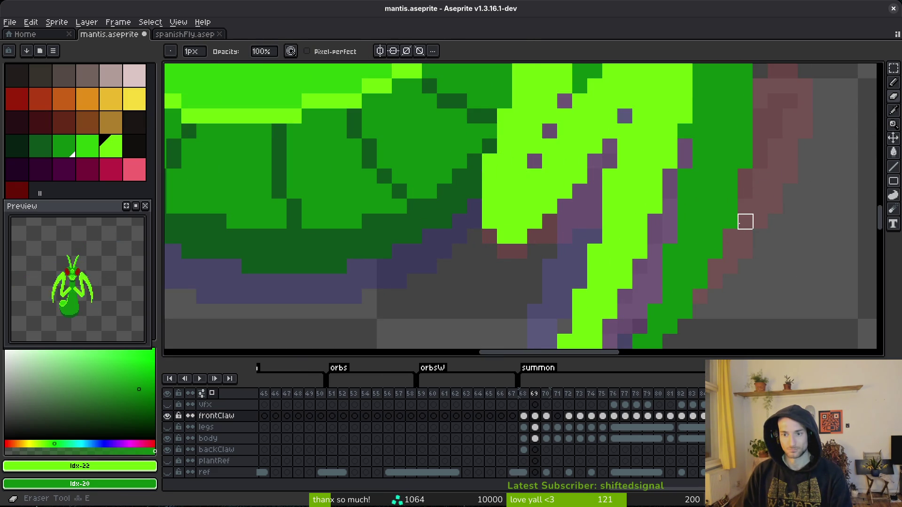
{"action": "key", "text": "ctrl+s"}
{"action": "scroll", "coordinate": [793, 241], "scroll_direction": "down", "scroll_amount": 5}
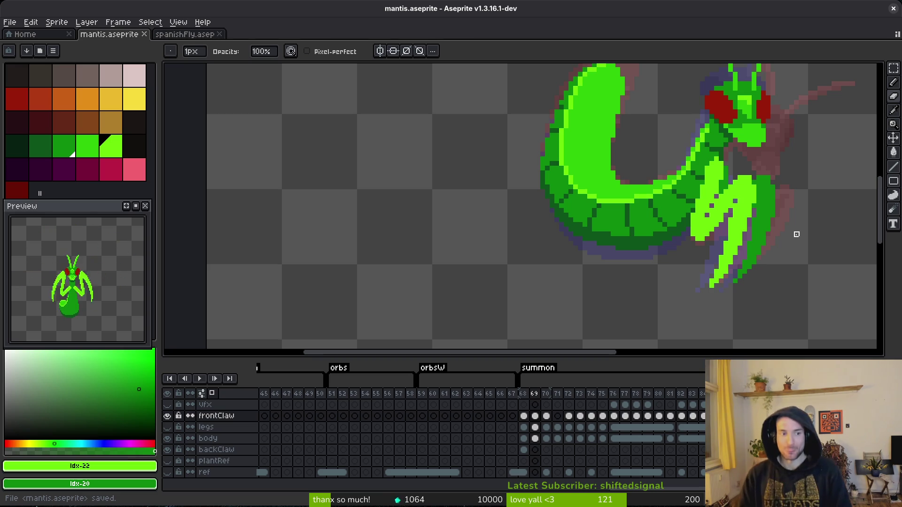
Step between summon frames 69 and 70 to compare the front claw poses.
{"action": "key", "text": "i"}
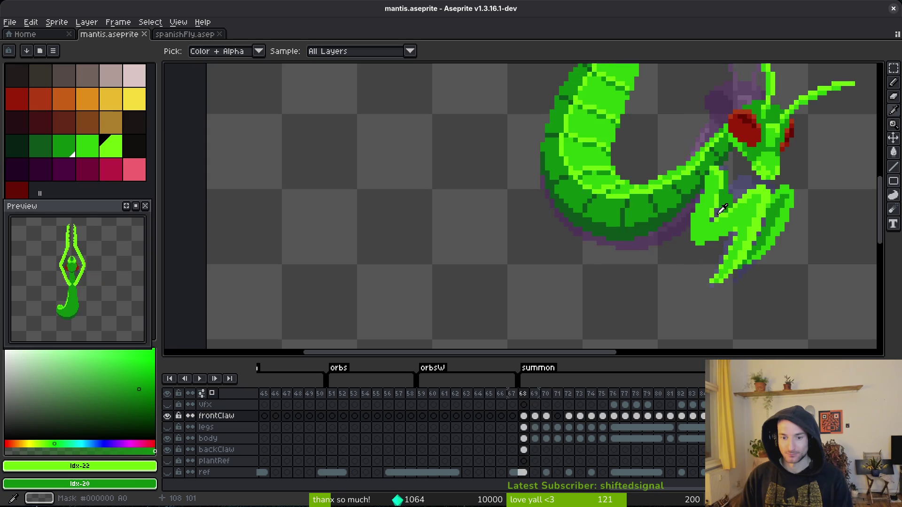
{"action": "key", "text": "b"}
{"action": "key", "text": "comma"}
{"action": "scroll", "coordinate": [723, 192], "scroll_direction": "up", "scroll_amount": 3}
{"action": "scroll", "coordinate": [722, 198], "scroll_direction": "down", "scroll_amount": 4}
{"action": "key", "text": "period"}
{"action": "scroll", "coordinate": [721, 202], "scroll_direction": "up", "scroll_amount": 1}
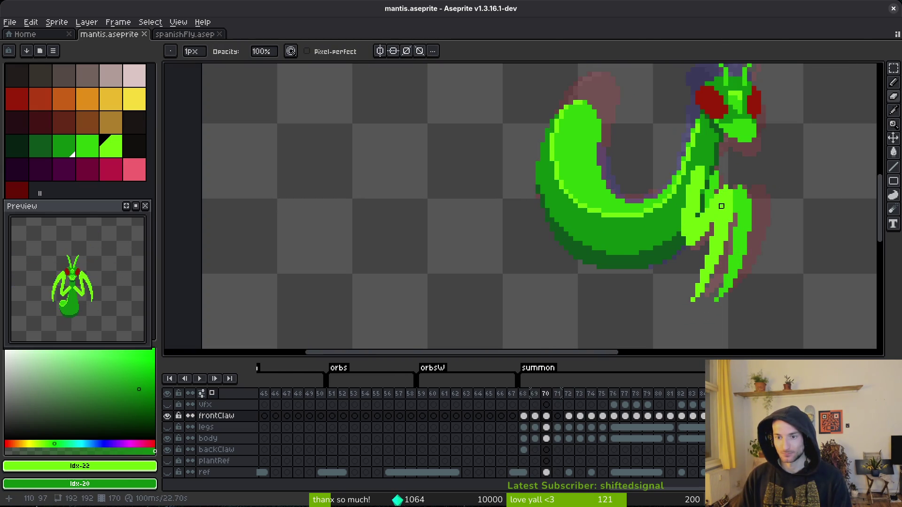
{"action": "scroll", "coordinate": [735, 226], "scroll_direction": "up", "scroll_amount": 1}
{"action": "key", "text": "comma"}
{"action": "scroll", "coordinate": [733, 252], "scroll_direction": "down", "scroll_amount": 2}
Flip between frames 69 and 70 again, settle on frame 71, and hide the body layer.
{"action": "key", "text": "period"}
{"action": "key", "text": "comma"}
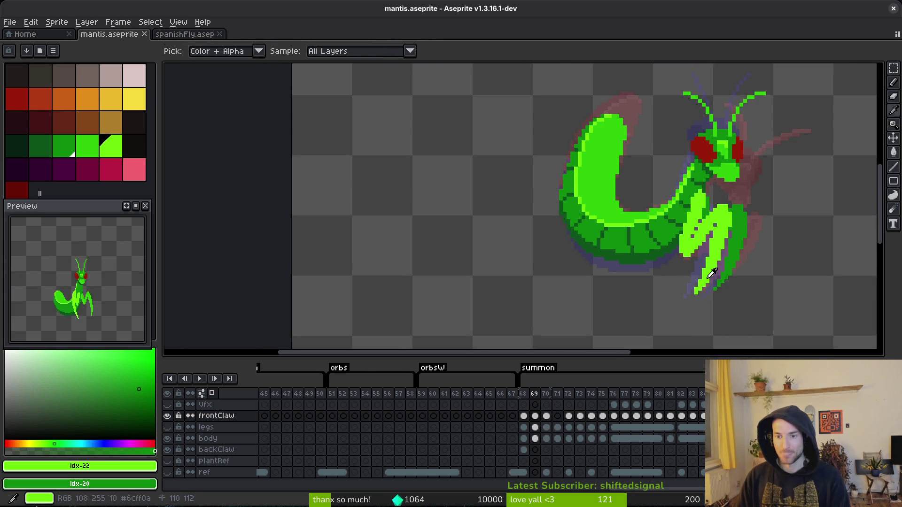
{"action": "key", "text": "period"}
{"action": "key", "text": "comma"}
{"action": "key", "text": "period"}
{"action": "key", "text": "period"}
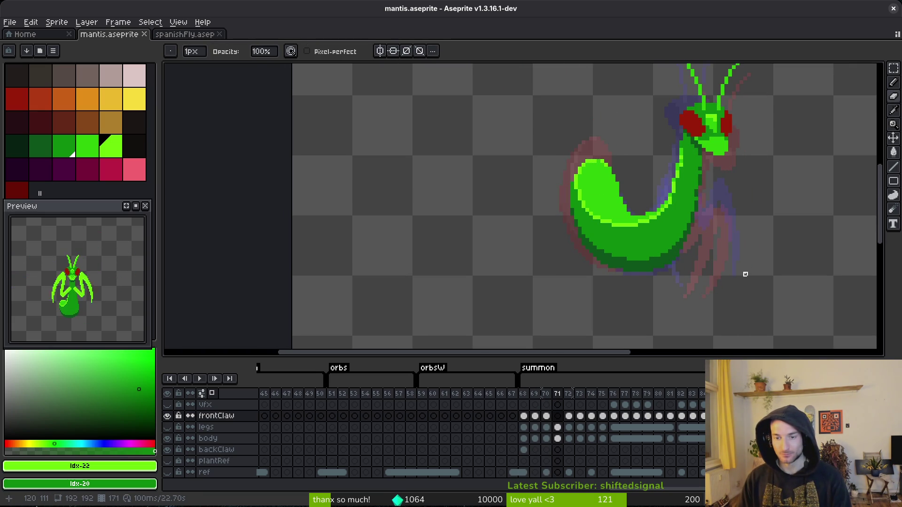
{"action": "left_click", "coordinate": [167, 439]}
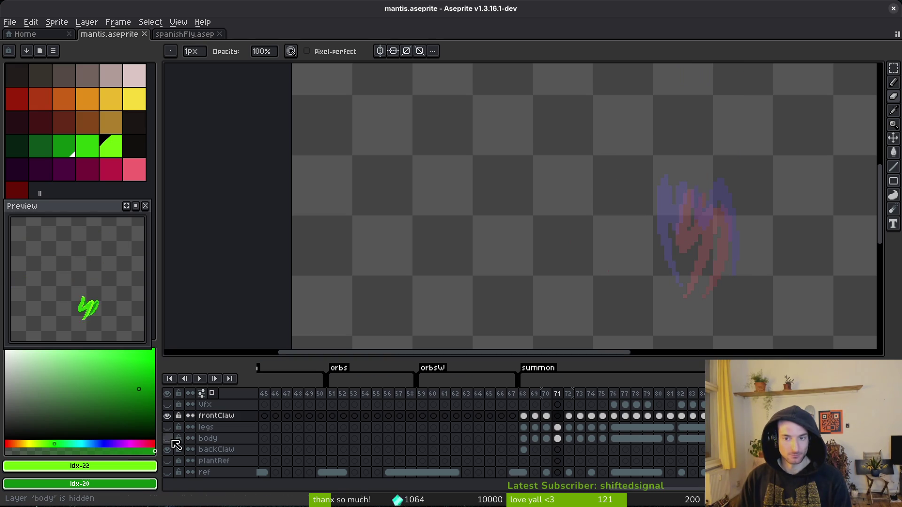
Set bright green as the primary colour and darker green as the secondary colour.
{"action": "left_click", "coordinate": [82, 145]}
{"action": "scroll", "coordinate": [560, 215], "scroll_direction": "up", "scroll_amount": 1}
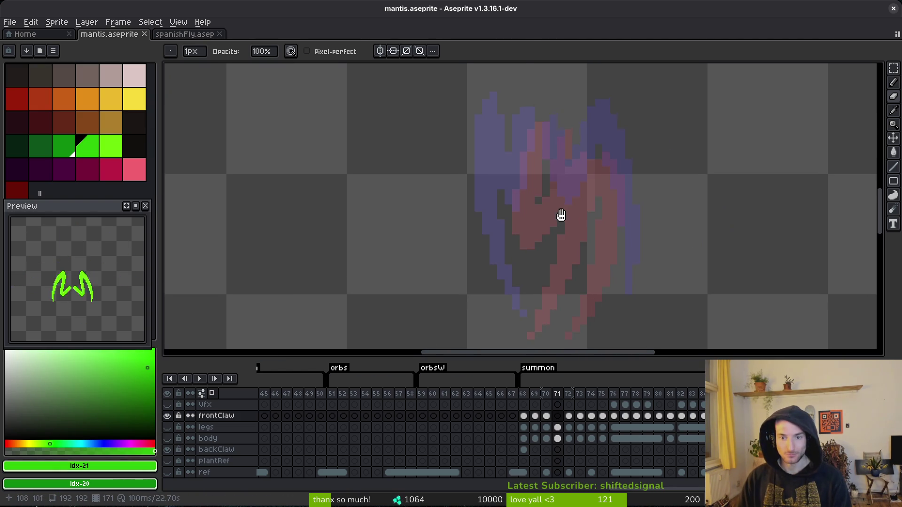
{"action": "scroll", "coordinate": [545, 138], "scroll_direction": "up", "scroll_amount": 1}
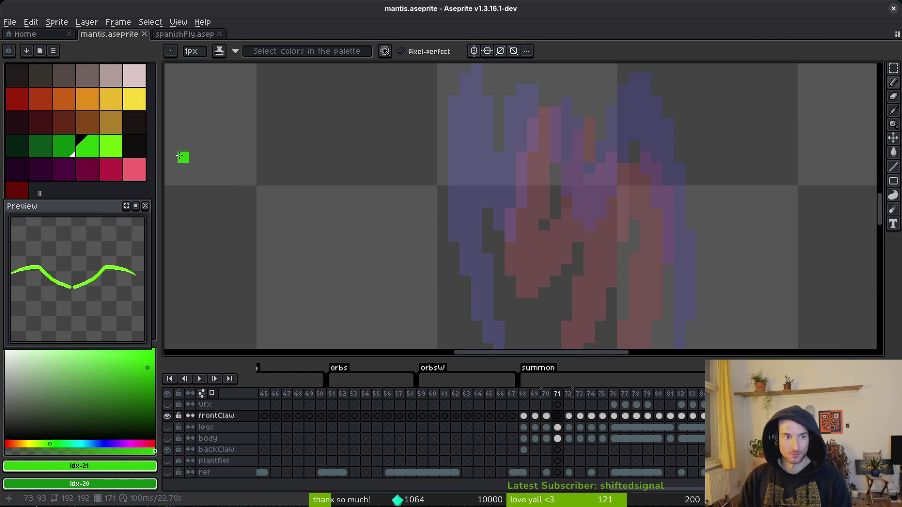
{"action": "left_click", "coordinate": [111, 146]}
{"action": "right_click", "coordinate": [88, 146]}
Draw the bright-green claw outline over the onion skin and fill in its pixels.
{"action": "mouse_move", "coordinate": [537, 100]}
{"action": "left_mouse_down"}
{"action": "mouse_move", "coordinate": [544, 152]}
{"action": "mouse_move", "coordinate": [533, 122]}
{"action": "mouse_move", "coordinate": [510, 207]}
{"action": "mouse_move", "coordinate": [514, 254]}
{"action": "mouse_move", "coordinate": [535, 181]}
{"action": "mouse_move", "coordinate": [544, 180]}
{"action": "mouse_move", "coordinate": [556, 261]}
{"action": "mouse_move", "coordinate": [581, 153]}
{"action": "left_mouse_up"}
{"action": "mouse_move", "coordinate": [586, 107]}
{"action": "left_mouse_down"}
{"action": "mouse_move", "coordinate": [576, 233]}
{"action": "mouse_move", "coordinate": [553, 319]}
{"action": "mouse_move", "coordinate": [567, 103]}
{"action": "left_mouse_up"}
{"action": "left_click", "coordinate": [569, 213]}
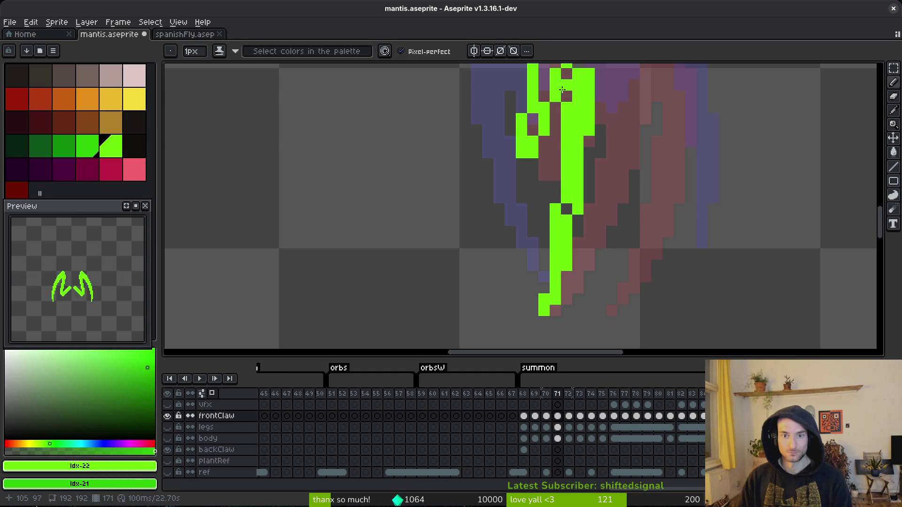
{"action": "scroll", "coordinate": [614, 270], "scroll_direction": "up", "scroll_amount": 3}
{"action": "left_click_drag", "start_coordinate": [575, 148], "coordinate": [550, 249]}
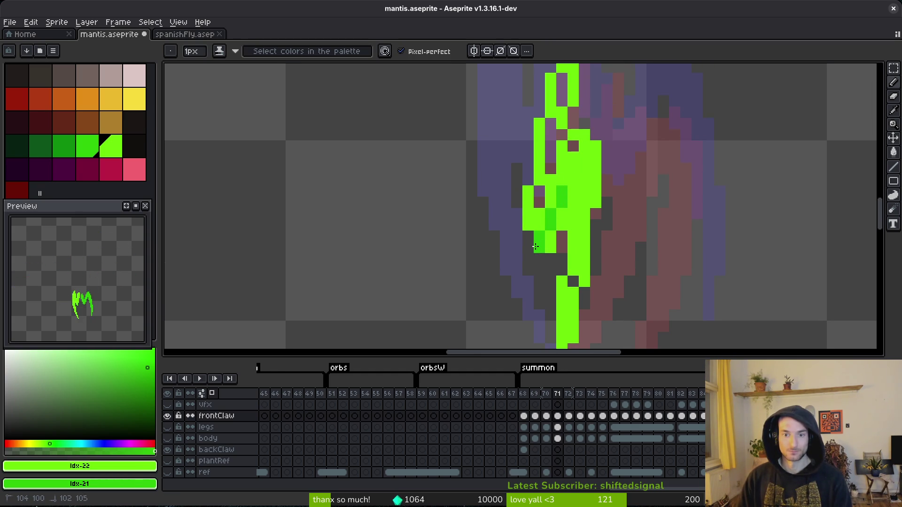
Shade the claw's left side and upper part with darker green.
{"action": "left_click_drag", "start_coordinate": [560, 188], "coordinate": [541, 223]}
{"action": "left_click", "coordinate": [573, 158]}
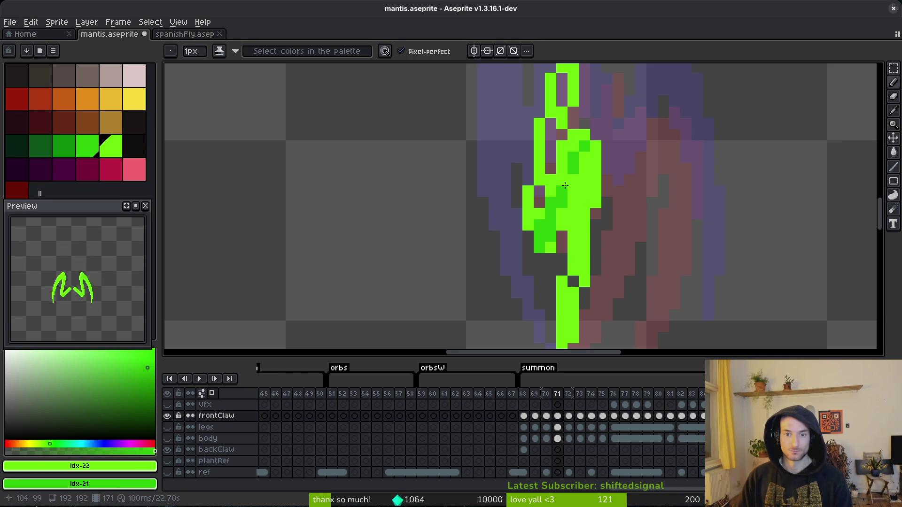
{"action": "left_click_drag", "start_coordinate": [543, 221], "coordinate": [532, 230]}
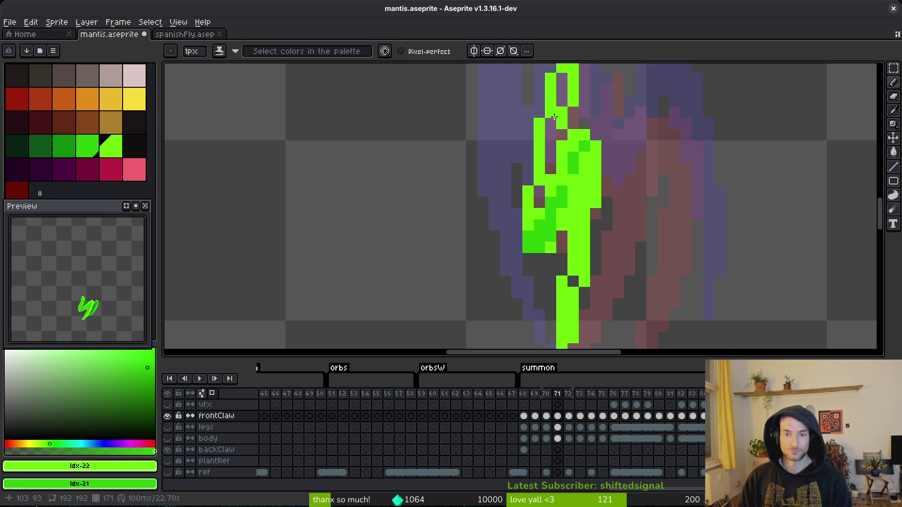
{"action": "scroll", "coordinate": [551, 117], "scroll_direction": "up", "scroll_amount": 3}
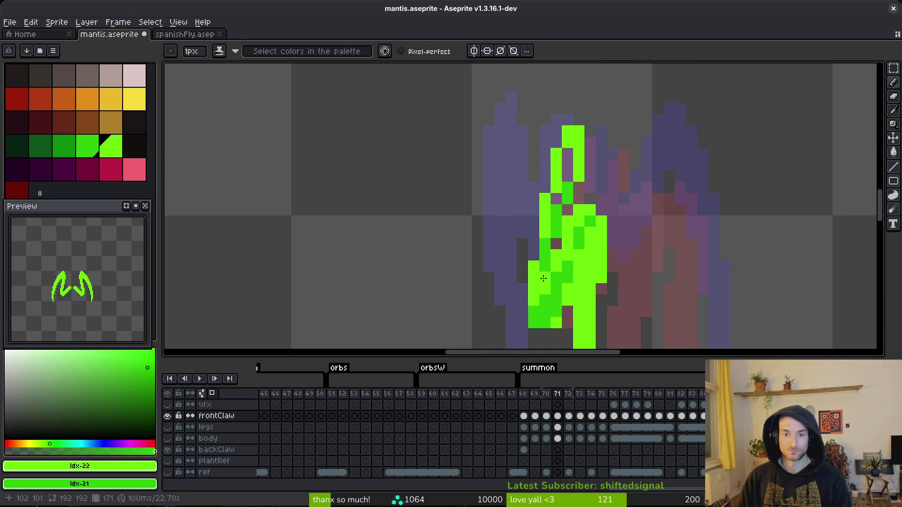
{"action": "left_click_drag", "start_coordinate": [541, 247], "coordinate": [546, 202]}
{"action": "left_click_drag", "start_coordinate": [567, 155], "coordinate": [568, 176]}
{"action": "right_click", "coordinate": [570, 151]}
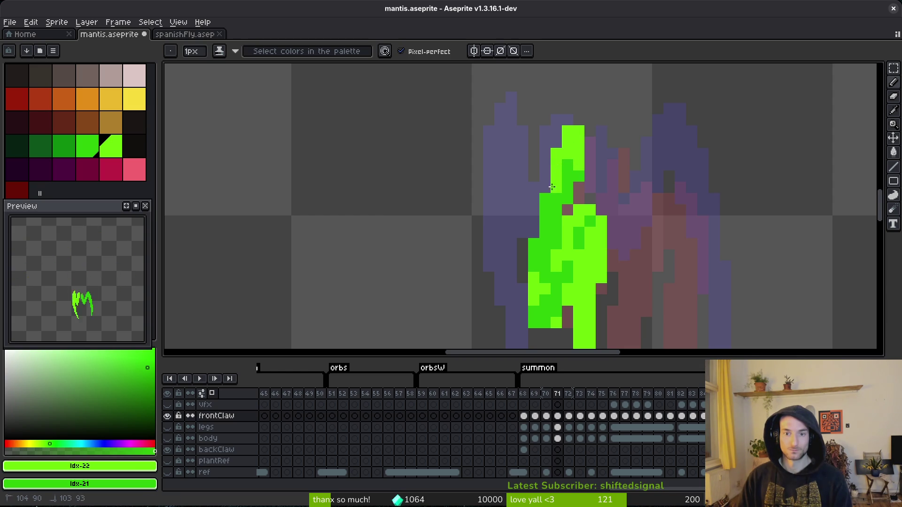
{"action": "left_click", "coordinate": [541, 254]}
Repaint the claw's left edge bright green, darken two middle pixels, and erase a stray pixel.
{"action": "mouse_move", "coordinate": [551, 170]}
{"action": "left_mouse_down"}
{"action": "mouse_move", "coordinate": [534, 263]}
{"action": "mouse_move", "coordinate": [557, 190]}
{"action": "left_mouse_up"}
{"action": "left_click_drag", "start_coordinate": [568, 150], "coordinate": [556, 183]}
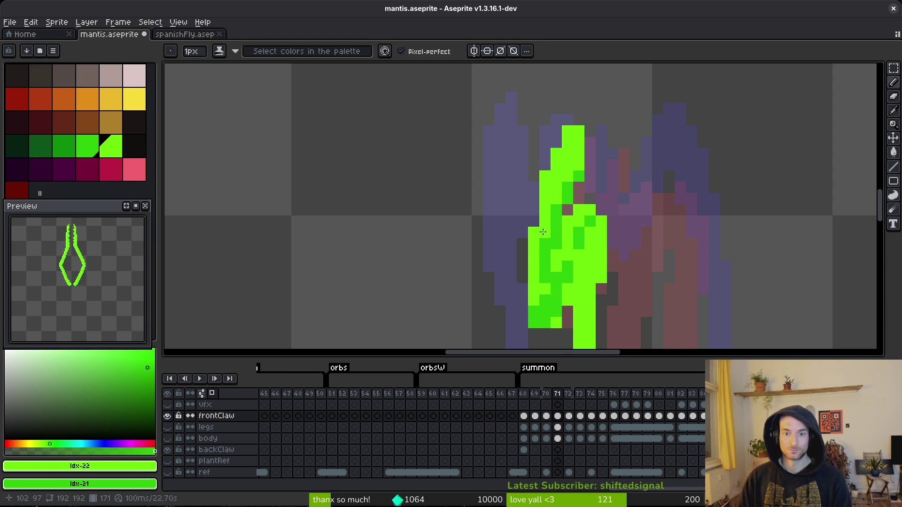
{"action": "scroll", "coordinate": [559, 235], "scroll_direction": "down", "scroll_amount": 2}
{"action": "right_click", "coordinate": [557, 229]}
{"action": "right_click", "coordinate": [557, 240]}
{"action": "key", "text": "e"}
{"action": "left_click", "coordinate": [580, 274]}
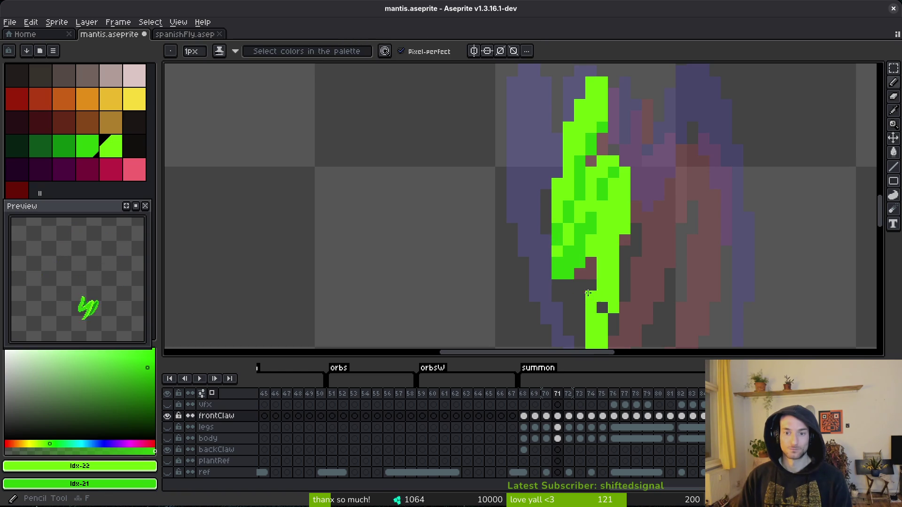
Erase a bright pixel from the claw and add bright-green pixels along its left side.
{"action": "scroll", "coordinate": [606, 235], "scroll_direction": "down", "scroll_amount": 3}
{"action": "scroll", "coordinate": [612, 233], "scroll_direction": "down", "scroll_amount": 3}
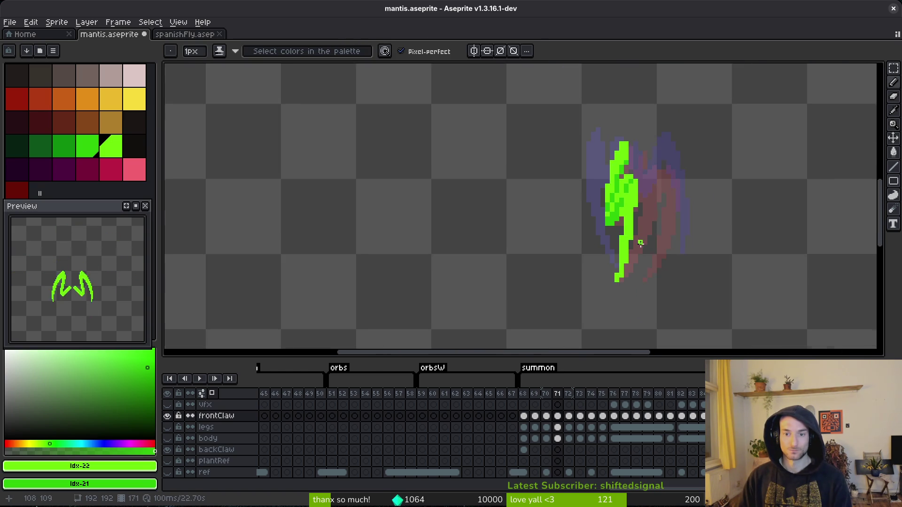
{"action": "scroll", "coordinate": [630, 201], "scroll_direction": "up", "scroll_amount": 3}
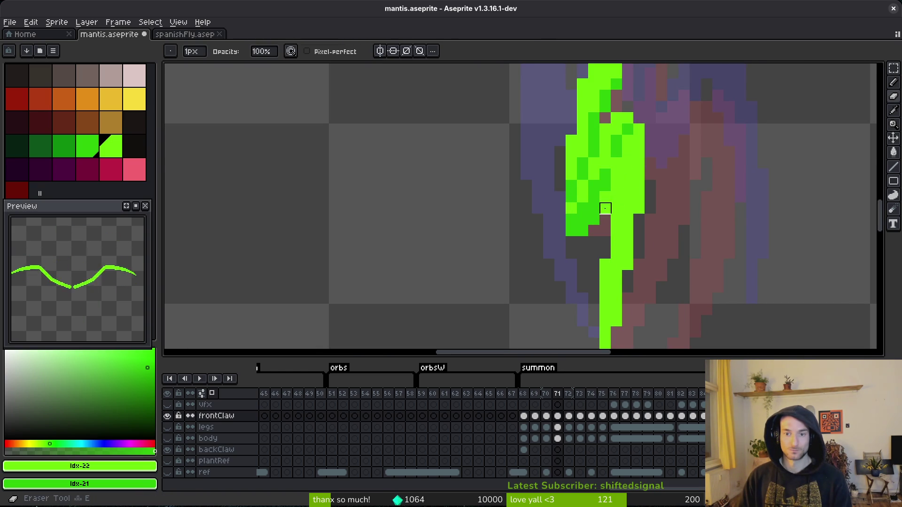
{"action": "left_click", "coordinate": [606, 209]}
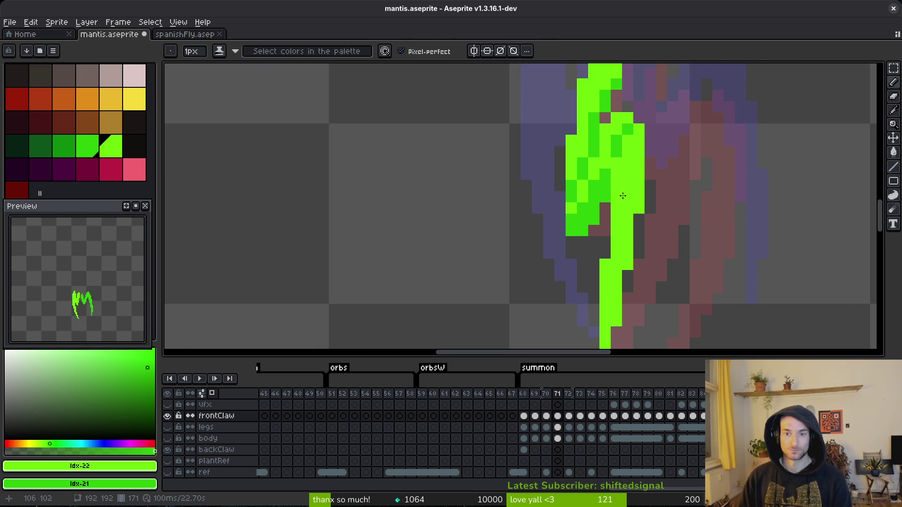
{"action": "key", "text": "v"}
{"action": "scroll", "coordinate": [638, 191], "scroll_direction": "down", "scroll_amount": 3}
{"action": "scroll", "coordinate": [611, 197], "scroll_direction": "up", "scroll_amount": 3}
{"action": "key", "text": "f"}
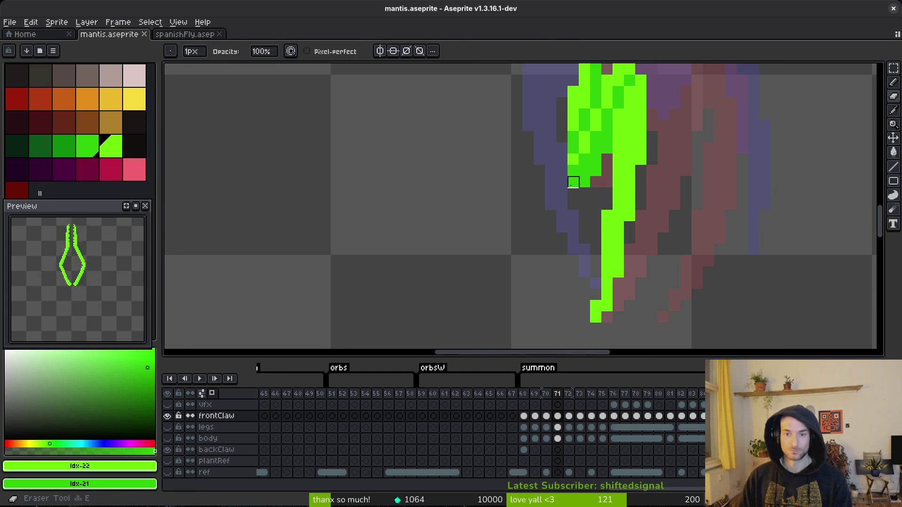
{"action": "left_click_drag", "start_coordinate": [564, 183], "coordinate": [563, 175]}
{"action": "left_click", "coordinate": [560, 147]}
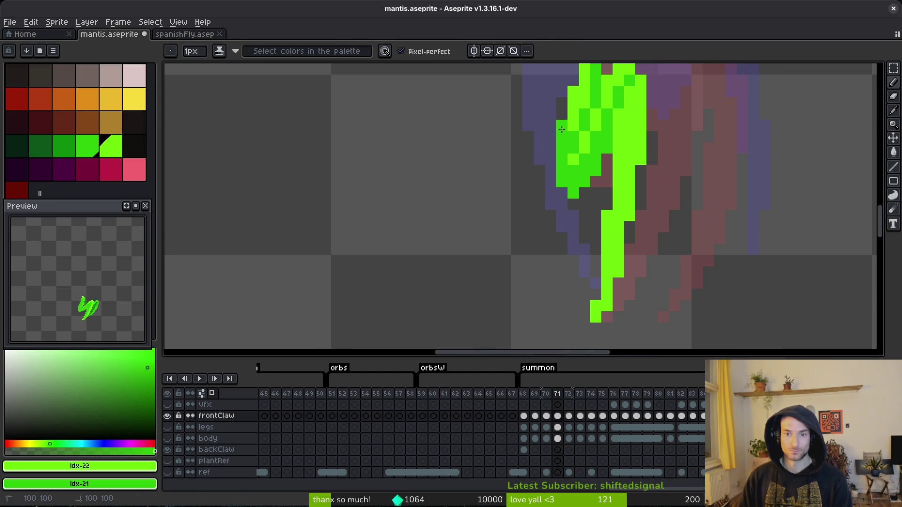
{"action": "scroll", "coordinate": [562, 129], "scroll_direction": "down", "scroll_amount": 3}
Save the mantis file and inspect the redrawn claw.
{"action": "key", "text": "ctrl+s"}
{"action": "scroll", "coordinate": [581, 126], "scroll_direction": "up", "scroll_amount": 4}
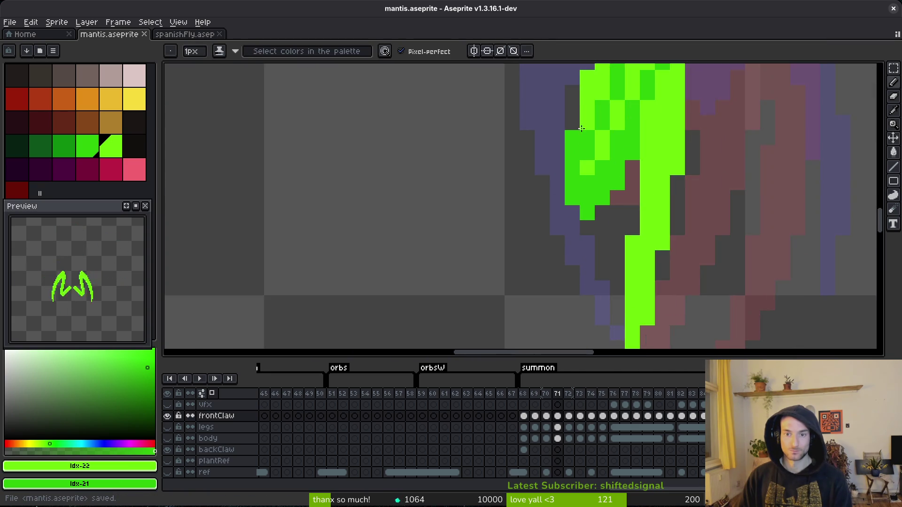
{"action": "scroll", "coordinate": [581, 126], "scroll_direction": "up", "scroll_amount": 3}
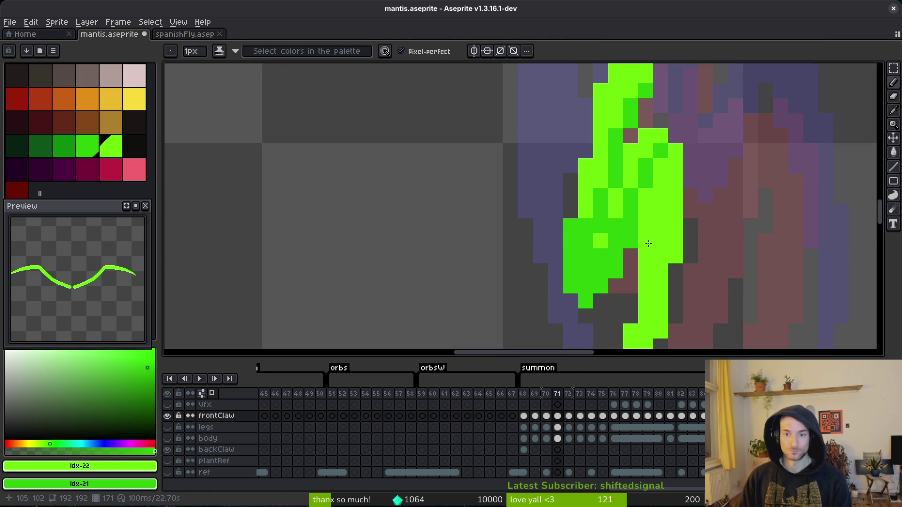
{"action": "scroll", "coordinate": [646, 245], "scroll_direction": "down", "scroll_amount": 4}
{"action": "scroll", "coordinate": [653, 242], "scroll_direction": "up", "scroll_amount": 3}
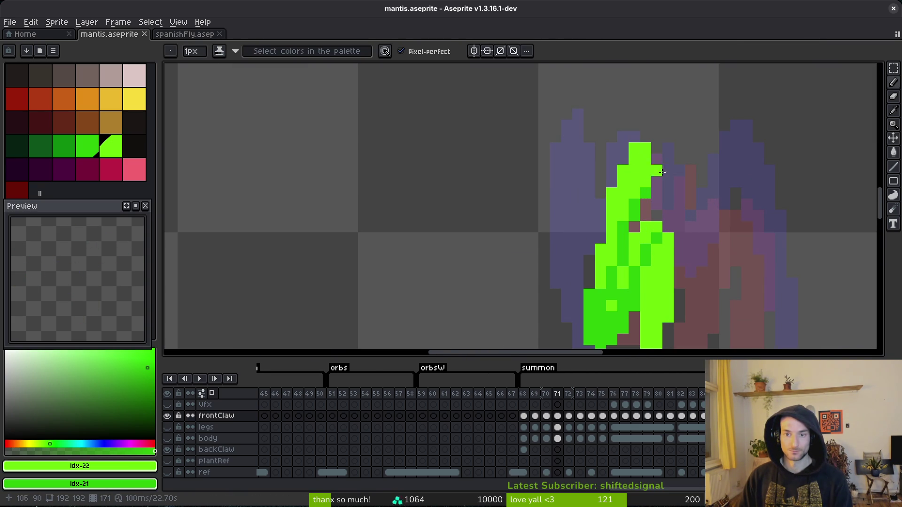
{"action": "scroll", "coordinate": [652, 175], "scroll_direction": "down", "scroll_amount": 3}
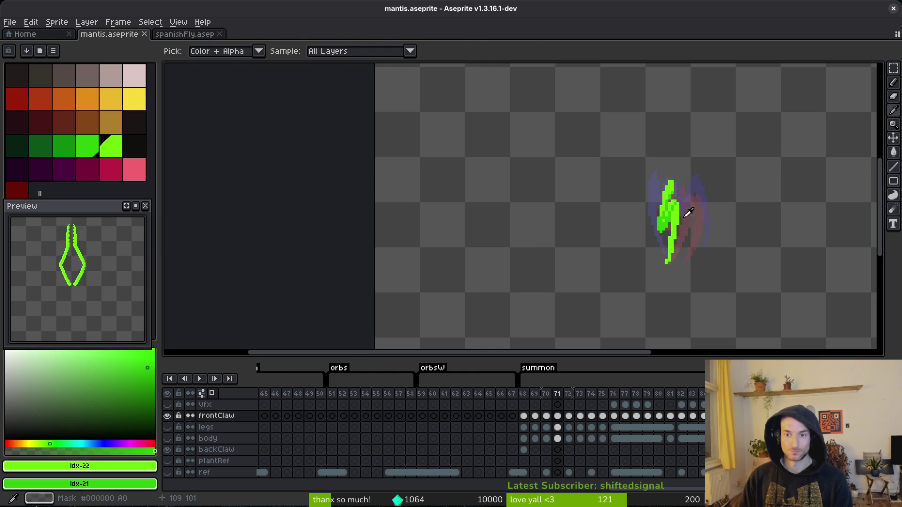
{"action": "scroll", "coordinate": [688, 214], "scroll_direction": "up", "scroll_amount": 3}
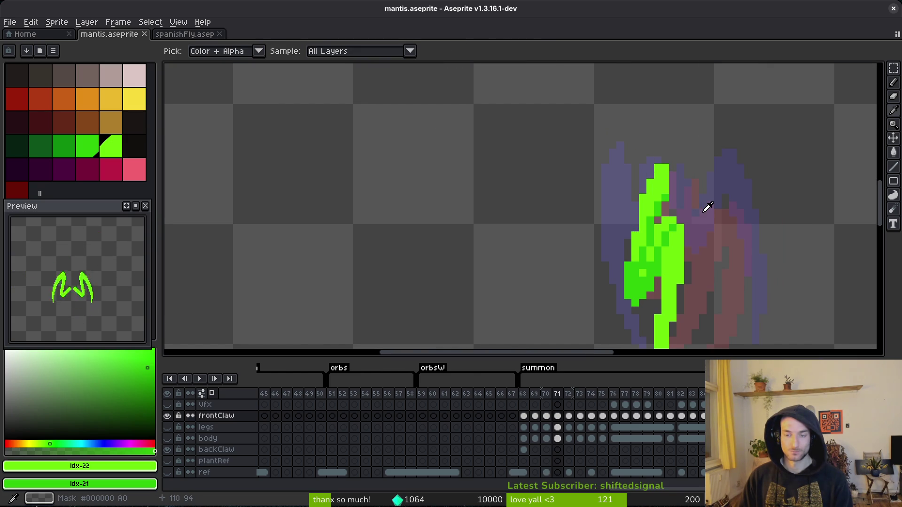
Flip between frames 70 and 71 to compare the claw poses.
{"action": "key", "text": "b"}
{"action": "scroll", "coordinate": [650, 173], "scroll_direction": "up", "scroll_amount": 1}
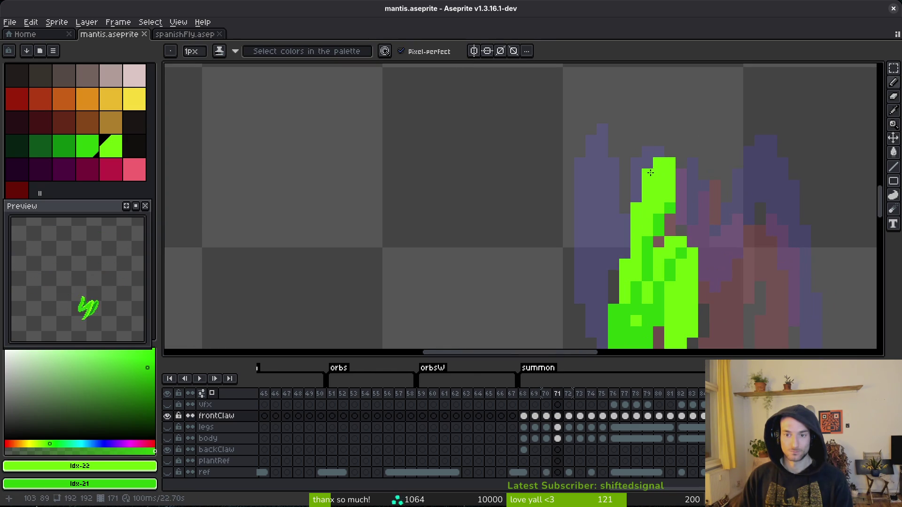
{"action": "scroll", "coordinate": [657, 244], "scroll_direction": "down", "scroll_amount": 3}
{"action": "key", "text": "i"}
{"action": "key", "text": "Left"}
{"action": "key", "text": "Right"}
{"action": "key", "text": "Left"}
{"action": "key", "text": "Right"}
{"action": "key", "text": "Left"}
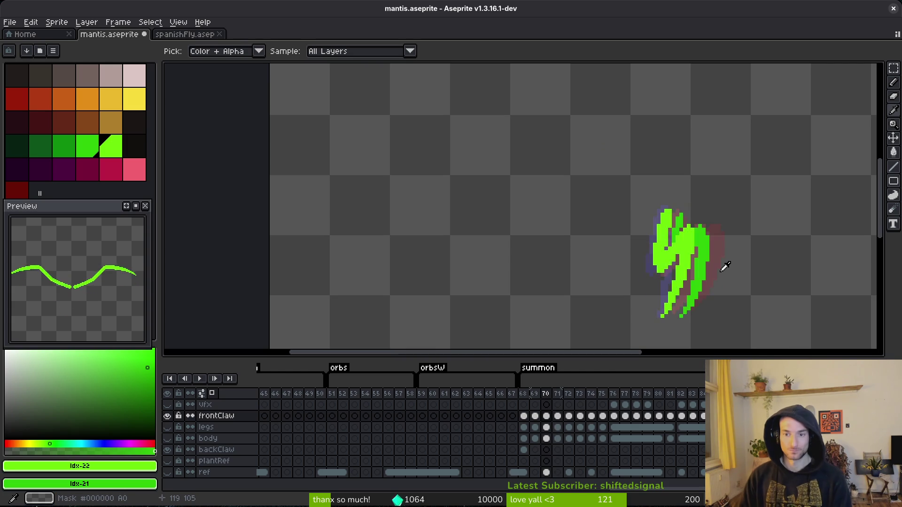
{"action": "key", "text": "Right"}
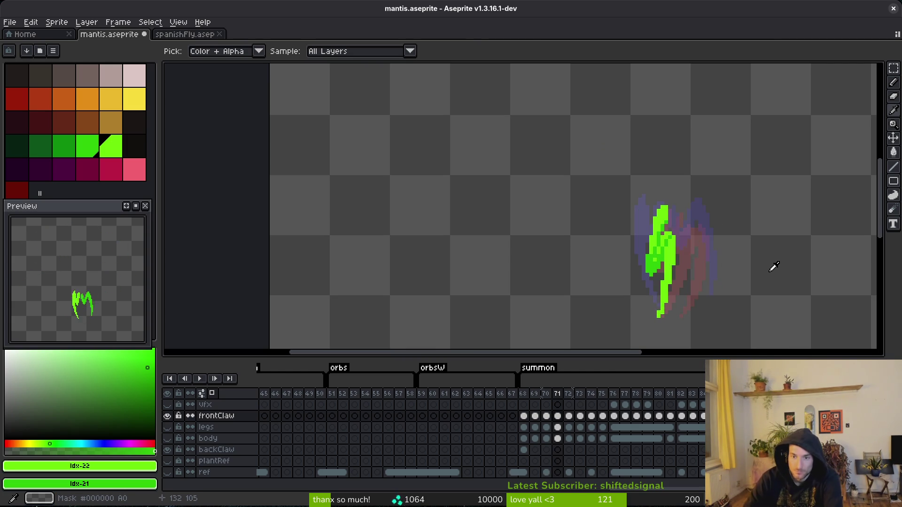
{"action": "key", "text": "Left"}
{"action": "key", "text": "Right"}
{"action": "key", "text": "b"}
Check the claw in neighbouring frames again, ending on frame 71.
{"action": "scroll", "coordinate": [704, 282], "scroll_direction": "down", "scroll_amount": 2}
{"action": "key", "text": "Left"}
{"action": "scroll", "coordinate": [704, 282], "scroll_direction": "up", "scroll_amount": 3}
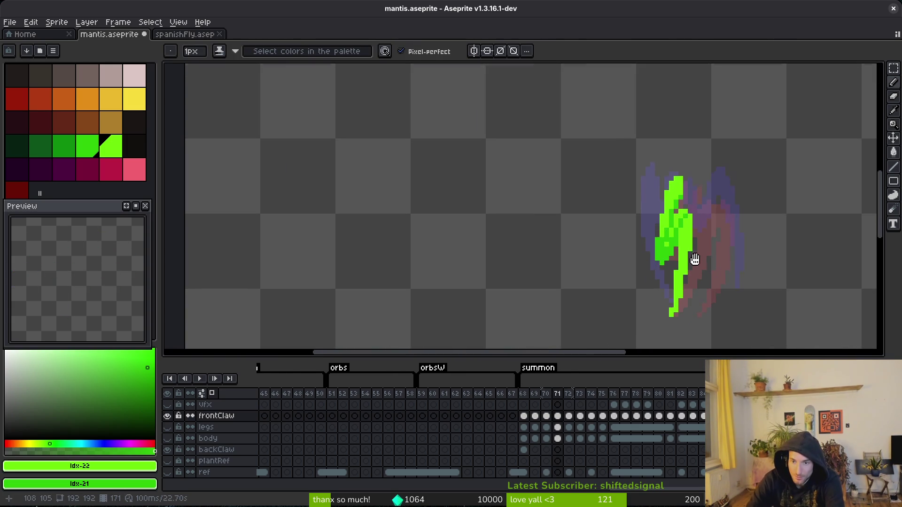
{"action": "key", "text": "i"}
{"action": "key", "text": "Right"}
{"action": "key", "text": "b"}
{"action": "key", "text": "Left"}
{"action": "key", "text": "i"}
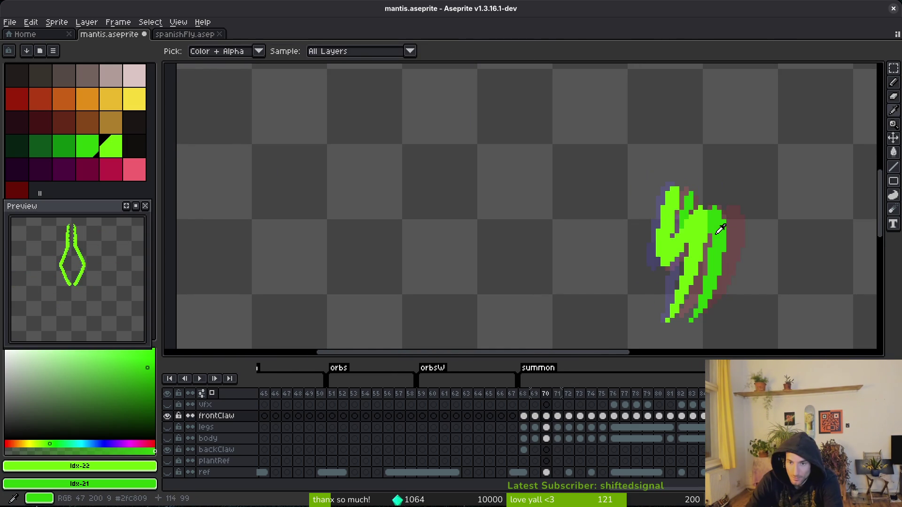
{"action": "key", "text": "Right"}
{"action": "key", "text": "b"}
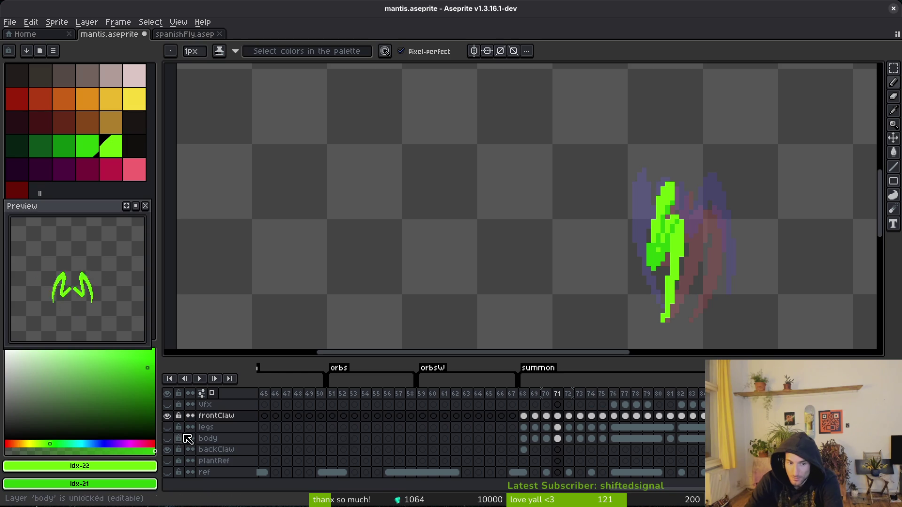
Show the backClaw, body and legs layers and compare frames 70 and 71.
{"action": "left_click", "coordinate": [166, 450]}
{"action": "left_click", "coordinate": [166, 438]}
{"action": "key", "text": "Left"}
{"action": "key", "text": "i"}
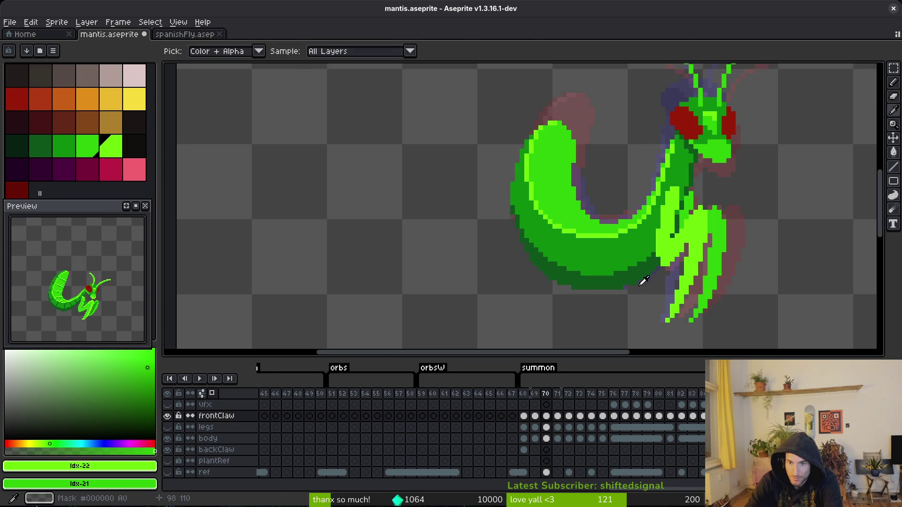
{"action": "key", "text": "Right"}
{"action": "key", "text": "b"}
{"action": "left_click", "coordinate": [168, 427]}
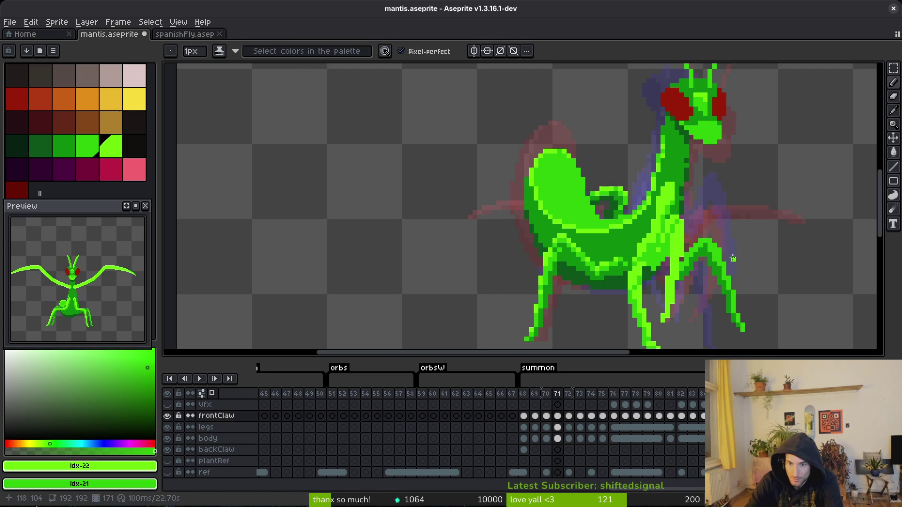
{"action": "scroll", "coordinate": [692, 282], "scroll_direction": "down", "scroll_amount": 1}
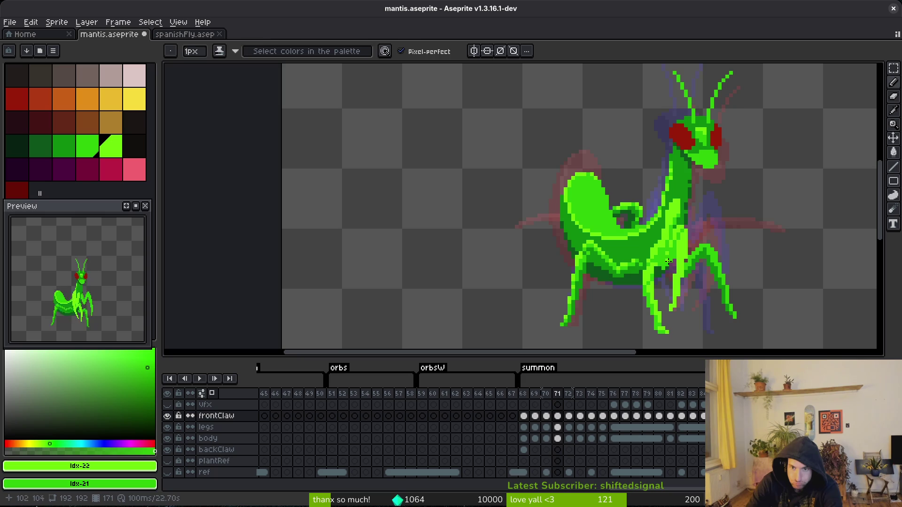
{"action": "key", "text": "i"}
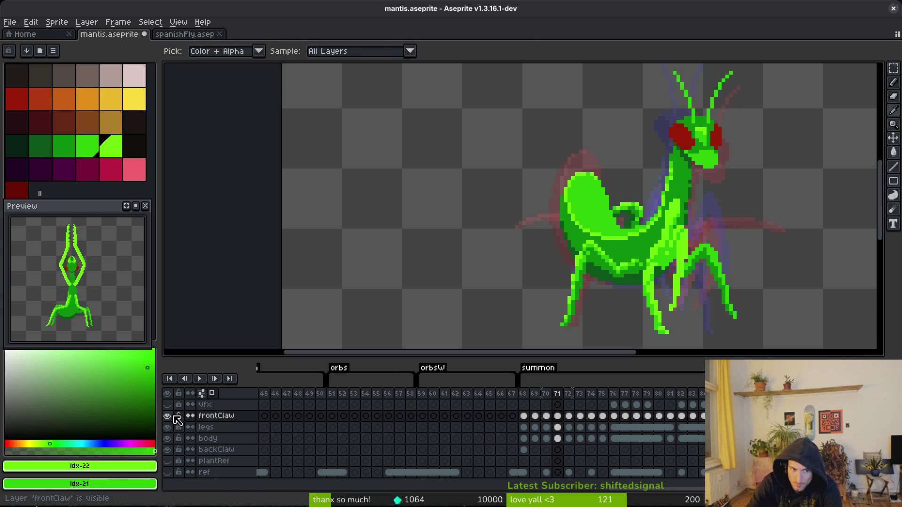
{"action": "key", "text": "b"}
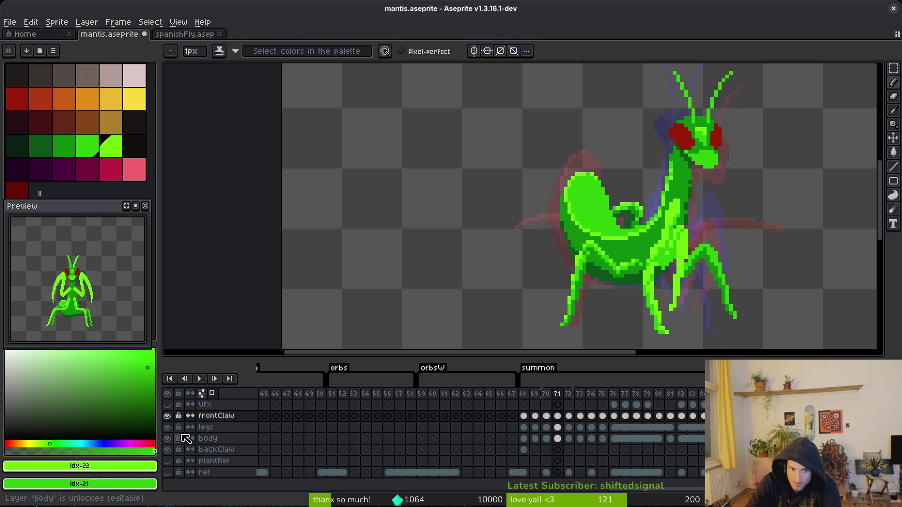
Hide body and legs, check frame 72, pick pink, then show the body layer again.
{"action": "left_click", "coordinate": [167, 438]}
{"action": "left_click", "coordinate": [167, 427]}
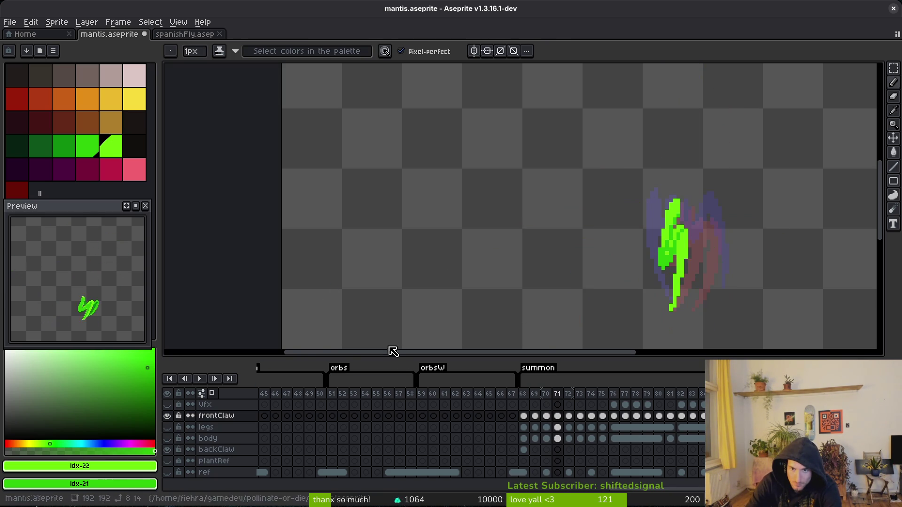
{"action": "scroll", "coordinate": [614, 260], "scroll_direction": "right", "scroll_amount": 3}
{"action": "key", "text": "i"}
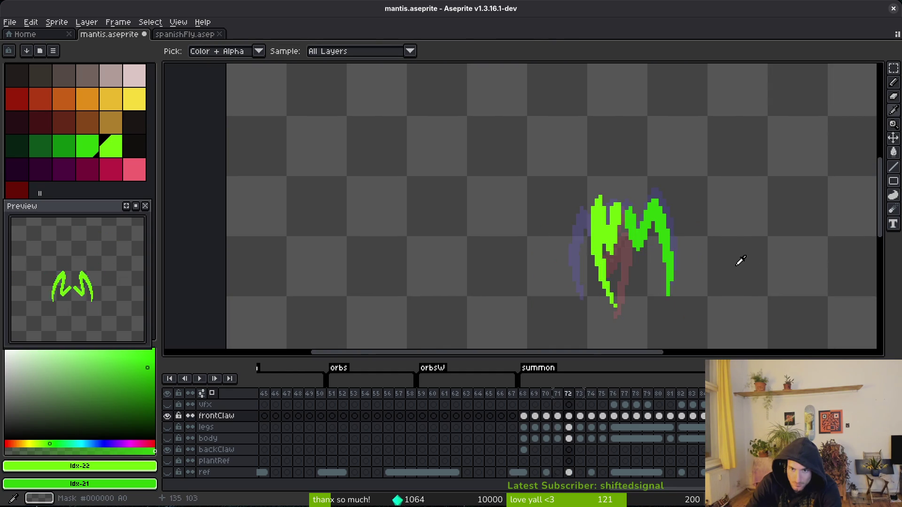
{"action": "key", "text": "b"}
{"action": "left_click", "coordinate": [140, 174]}
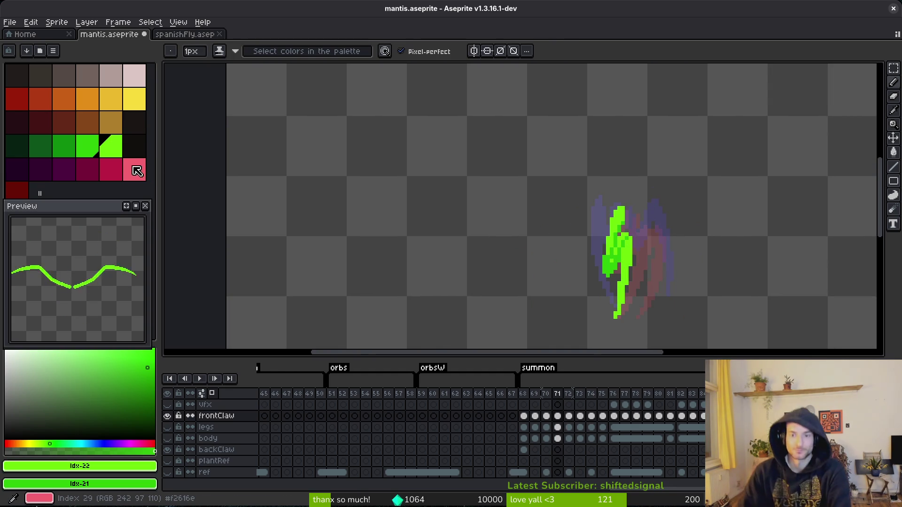
{"action": "scroll", "coordinate": [666, 239], "scroll_direction": "up", "scroll_amount": 3}
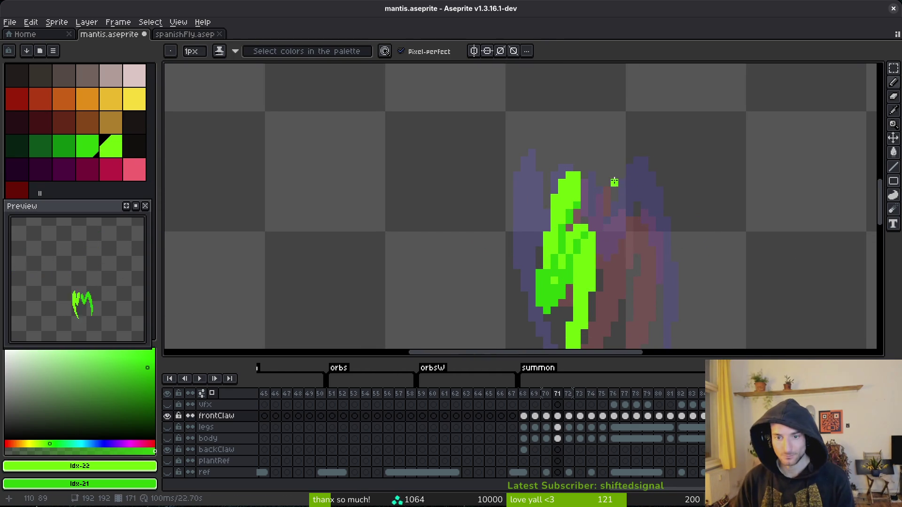
{"action": "left_click", "coordinate": [172, 440]}
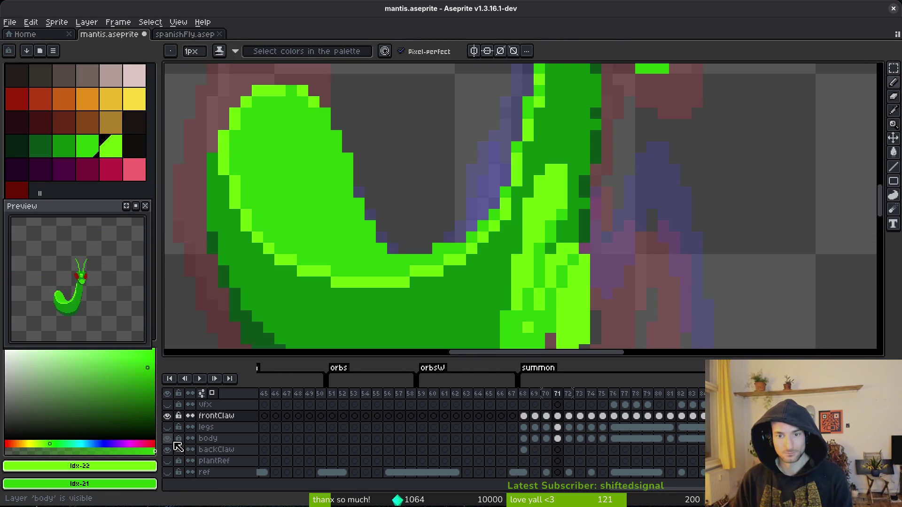
Hide the body layer and extend frame 71's claw downward with green strokes.
{"action": "left_click", "coordinate": [174, 442]}
{"action": "left_click_drag", "start_coordinate": [595, 193], "coordinate": [596, 253]}
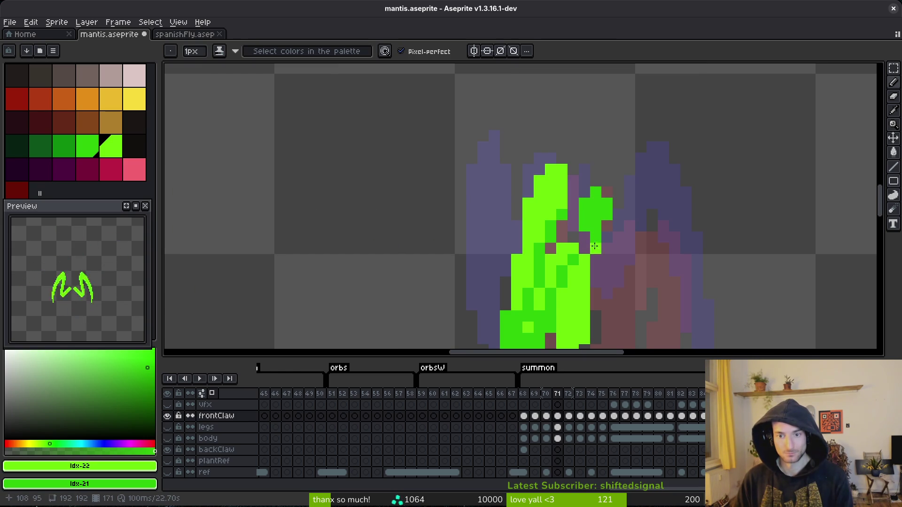
{"action": "scroll", "coordinate": [596, 244], "scroll_direction": "down", "scroll_amount": 2}
{"action": "left_click_drag", "start_coordinate": [596, 193], "coordinate": [608, 280]}
{"action": "key", "text": "i"}
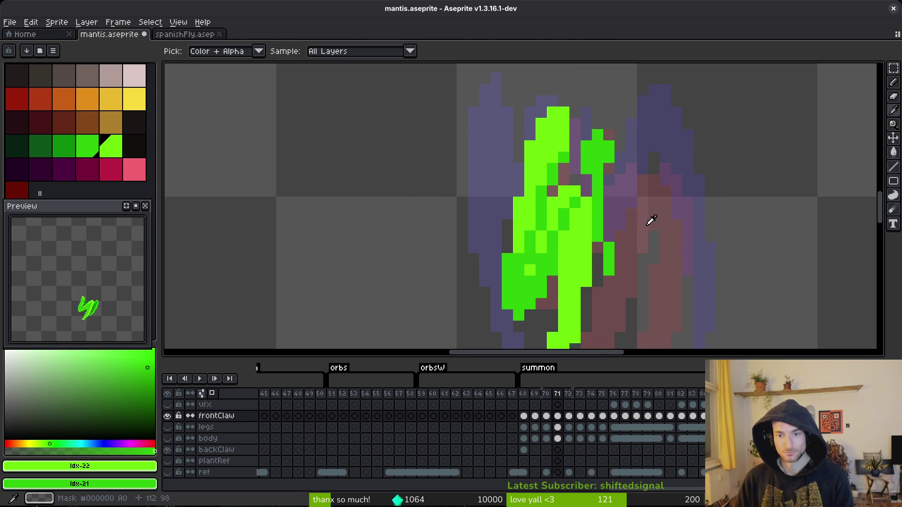
Compare frame 71's claw with frame 72's M-shaped claws, then return to frame 71.
{"action": "key", "text": "Right"}
{"action": "key", "text": "Right"}
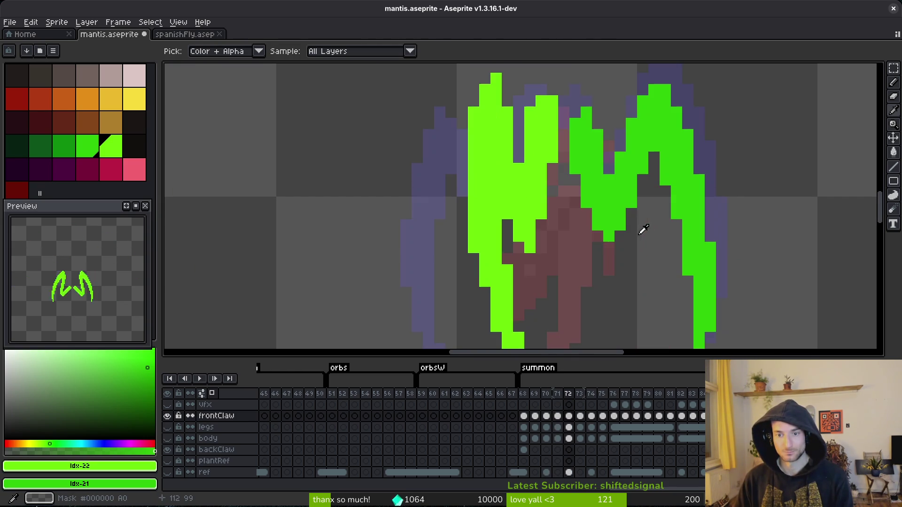
{"action": "scroll", "coordinate": [636, 227], "scroll_direction": "down", "scroll_amount": 2}
{"action": "key", "text": "Left"}
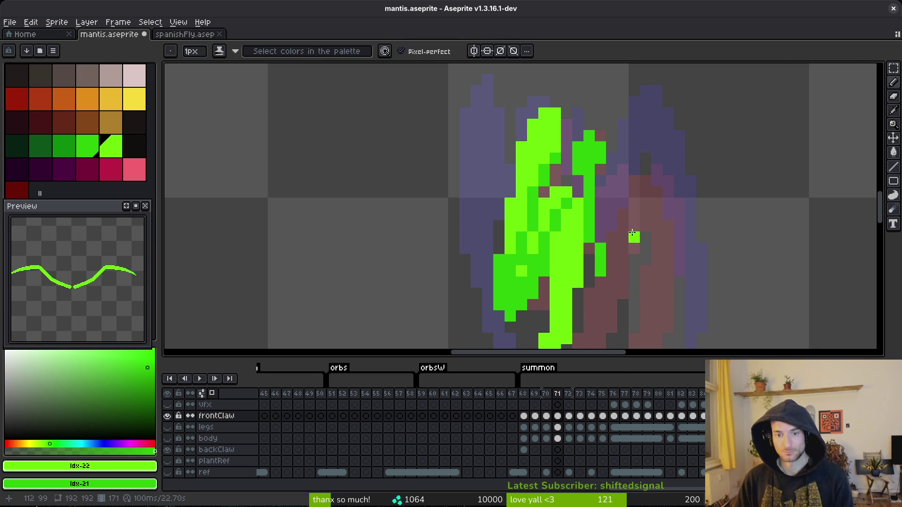
{"action": "scroll", "coordinate": [646, 242], "scroll_direction": "down", "scroll_amount": 1}
{"action": "key", "text": "Left"}
{"action": "key", "text": "Right"}
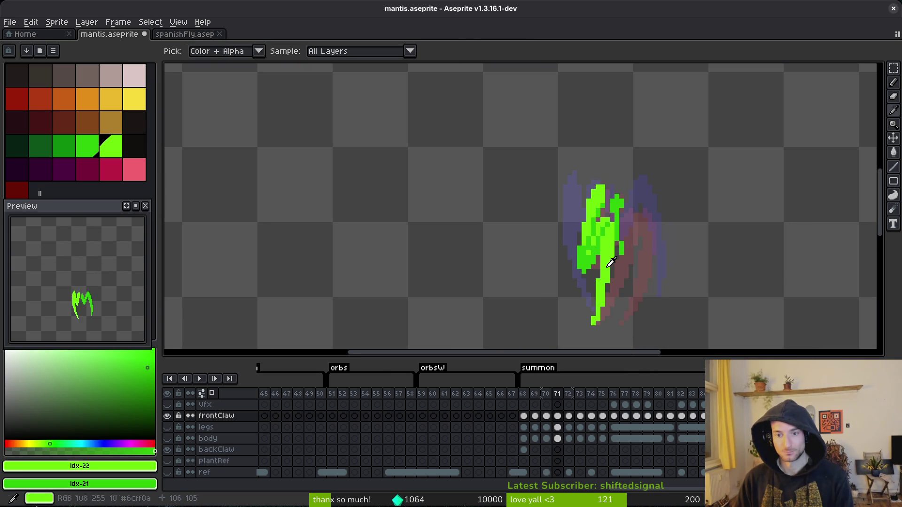
{"action": "key", "text": "Right"}
{"action": "key", "text": "Left"}
{"action": "key", "text": "Right"}
{"action": "scroll", "coordinate": [605, 256], "scroll_direction": "up", "scroll_amount": 1}
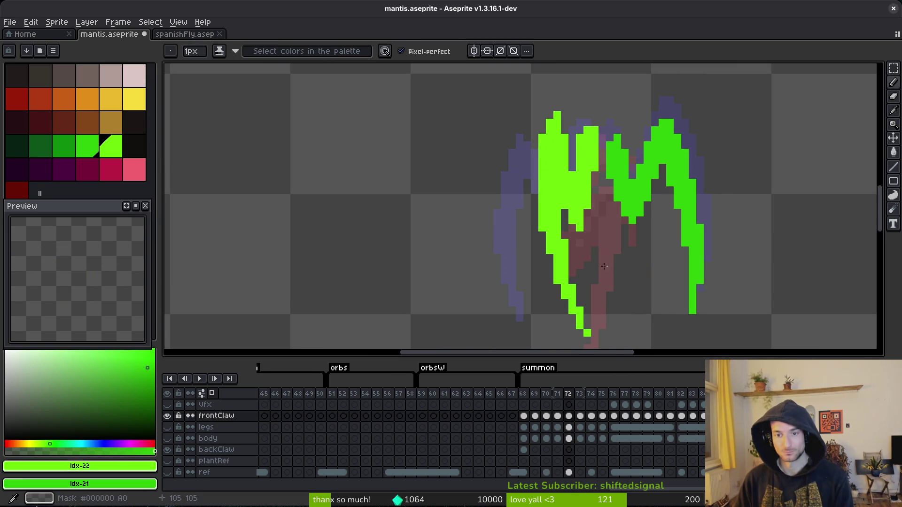
{"action": "key", "text": "Left"}
{"action": "scroll", "coordinate": [587, 254], "scroll_direction": "up", "scroll_amount": 2}
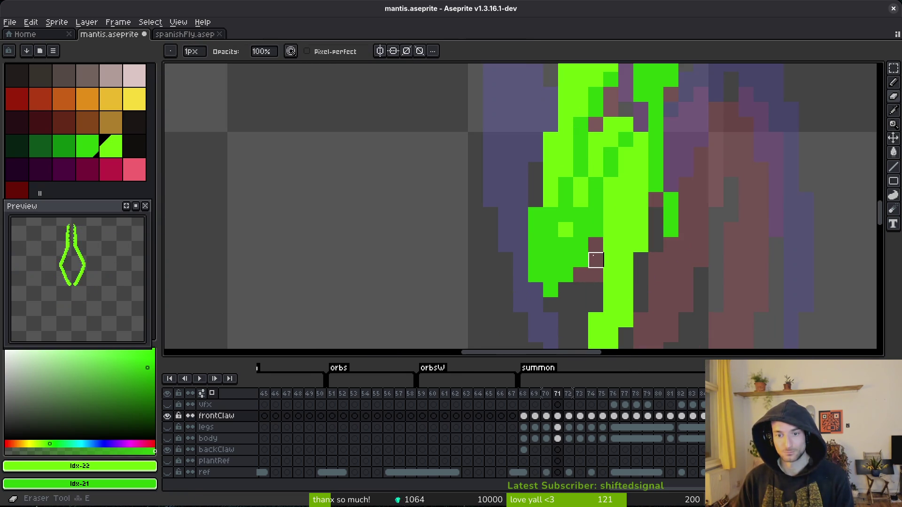
Erase stray claw pixels, restore some, add one green pixel, and save the sprite.
{"action": "mouse_move", "coordinate": [581, 260]}
{"action": "left_mouse_down"}
{"action": "mouse_move", "coordinate": [520, 272]}
{"action": "mouse_move", "coordinate": [541, 261]}
{"action": "left_mouse_up"}
{"action": "key", "text": "ctrl+z"}
{"action": "key", "text": "b"}
{"action": "left_click", "coordinate": [582, 244]}
{"action": "scroll", "coordinate": [594, 275], "scroll_direction": "down", "scroll_amount": 3}
{"action": "key", "text": "ctrl+s"}
{"action": "scroll", "coordinate": [611, 294], "scroll_direction": "up", "scroll_amount": 3}
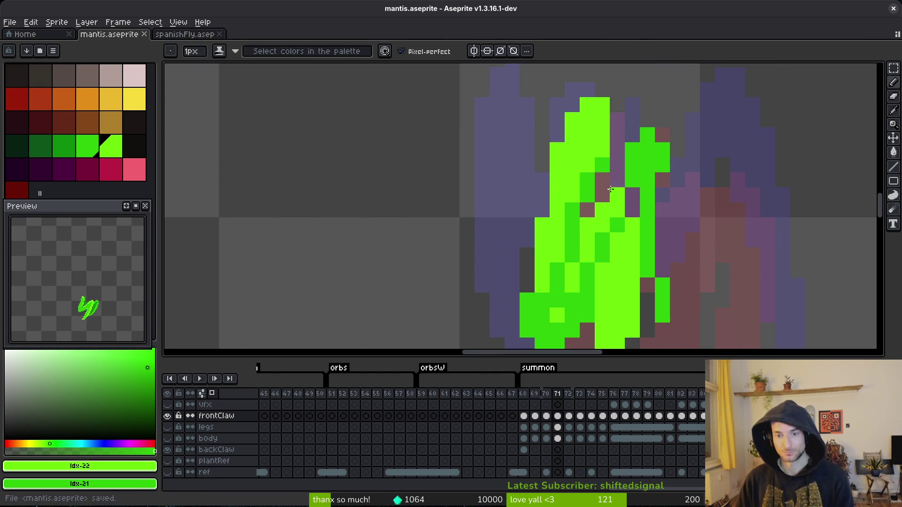
{"action": "scroll", "coordinate": [610, 296], "scroll_direction": "down", "scroll_amount": 3}
Draw a new claw line reaching upward and thicken it with green pixels.
{"action": "key", "text": "m"}
{"action": "scroll", "coordinate": [622, 190], "scroll_direction": "up", "scroll_amount": 3}
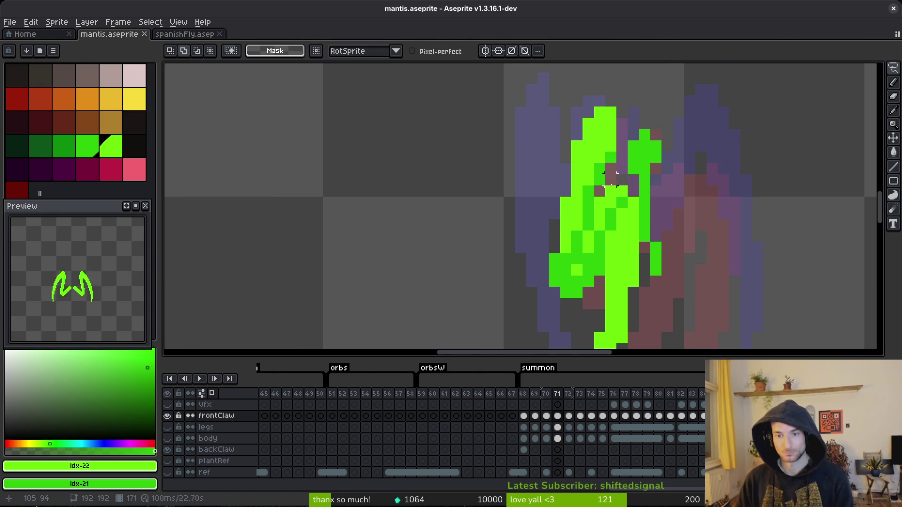
{"action": "key", "text": "b"}
{"action": "mouse_move", "coordinate": [644, 270]}
{"action": "left_mouse_down"}
{"action": "mouse_move", "coordinate": [684, 174]}
{"action": "mouse_move", "coordinate": [654, 227]}
{"action": "left_mouse_up"}
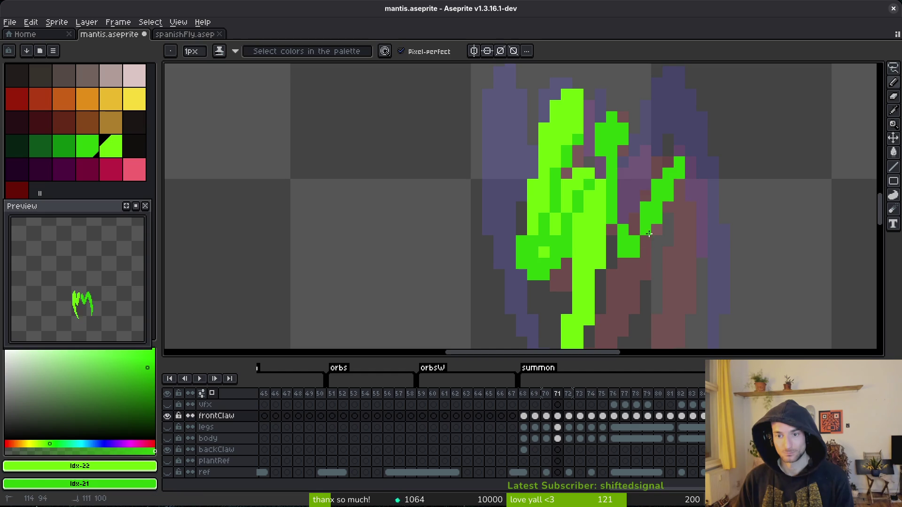
{"action": "mouse_move", "coordinate": [666, 173]}
{"action": "left_mouse_down"}
{"action": "mouse_move", "coordinate": [634, 226]}
{"action": "mouse_move", "coordinate": [620, 148]}
{"action": "left_mouse_up"}
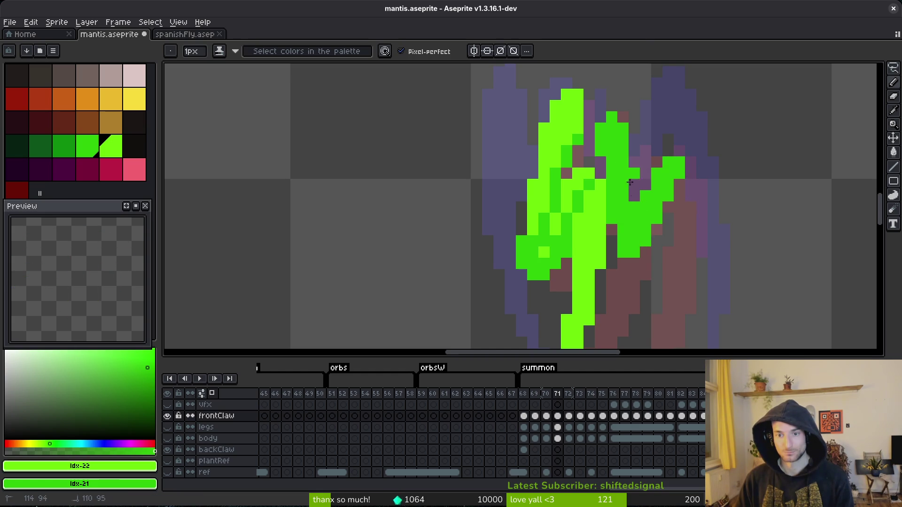
Flip between frames 70, 71 and 72 to check the claw motion.
{"action": "scroll", "coordinate": [667, 225], "scroll_direction": "down", "scroll_amount": 4}
{"action": "key", "text": "Left"}
{"action": "key", "text": "Right"}
{"action": "key", "text": "Right"}
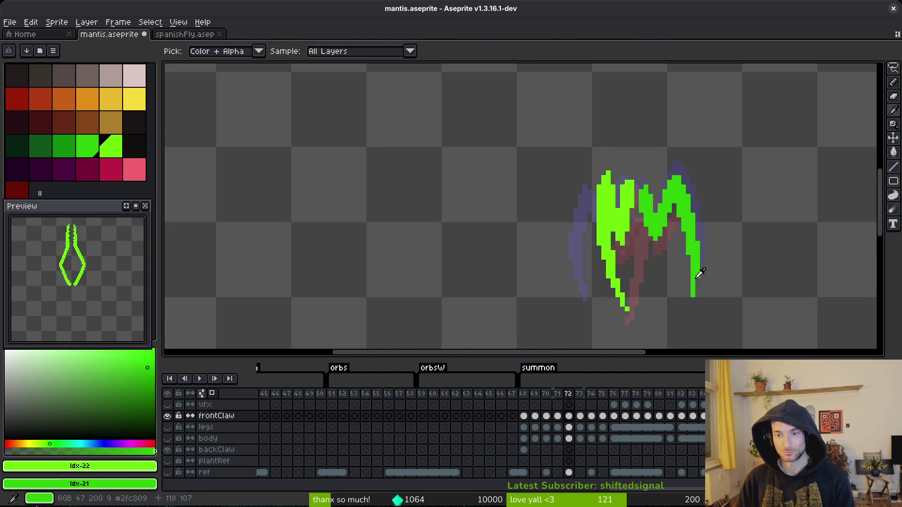
{"action": "key", "text": "Left"}
{"action": "key", "text": "Right"}
{"action": "key", "text": "Left"}
{"action": "key", "text": "Left"}
{"action": "key", "text": "Right"}
{"action": "key", "text": "Right"}
{"action": "key", "text": "Left"}
{"action": "key", "text": "Left"}
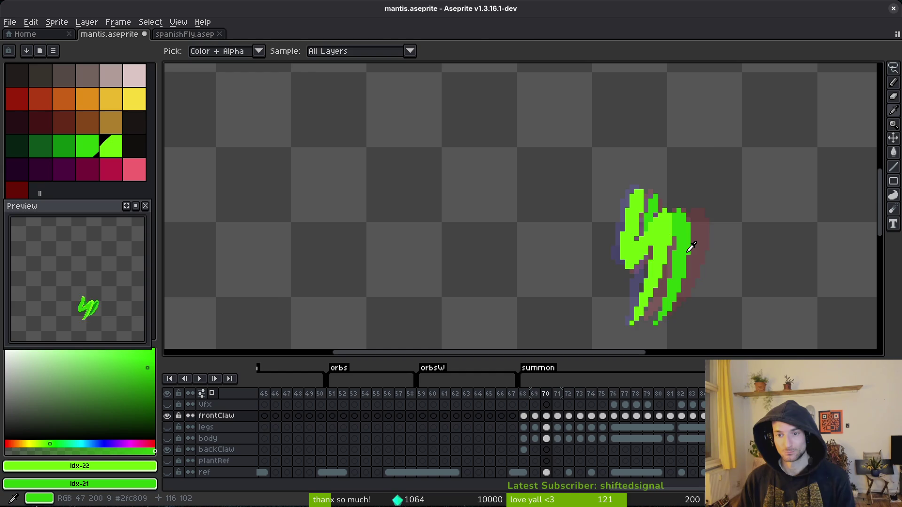
Show the body layer again, viewing frame 71.
{"action": "left_click", "coordinate": [171, 439]}
{"action": "key", "text": "Right"}
{"action": "scroll", "coordinate": [489, 261], "scroll_direction": "up", "scroll_amount": 2}
Add bright-green pixels along the claw edge and reframe the view on the mantis.
{"action": "left_click", "coordinate": [652, 192]}
{"action": "left_click", "coordinate": [660, 182]}
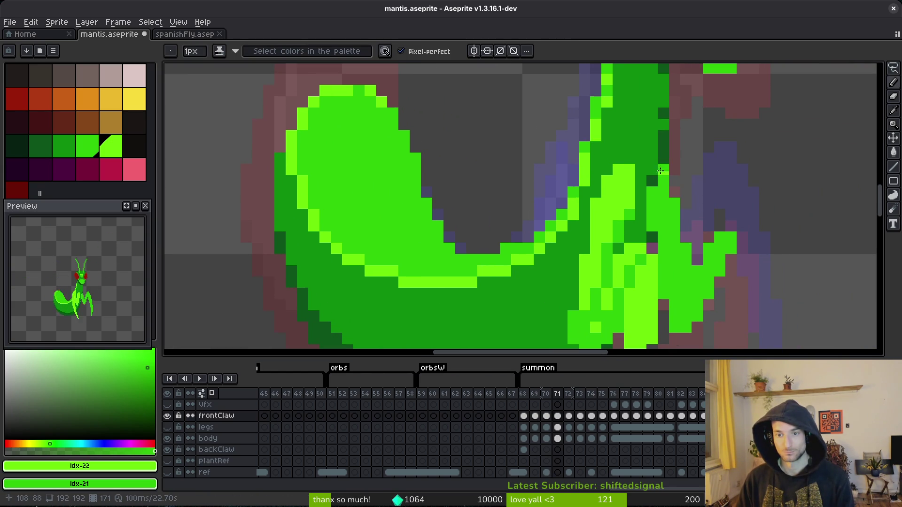
{"action": "scroll", "coordinate": [681, 192], "scroll_direction": "down", "scroll_amount": 4}
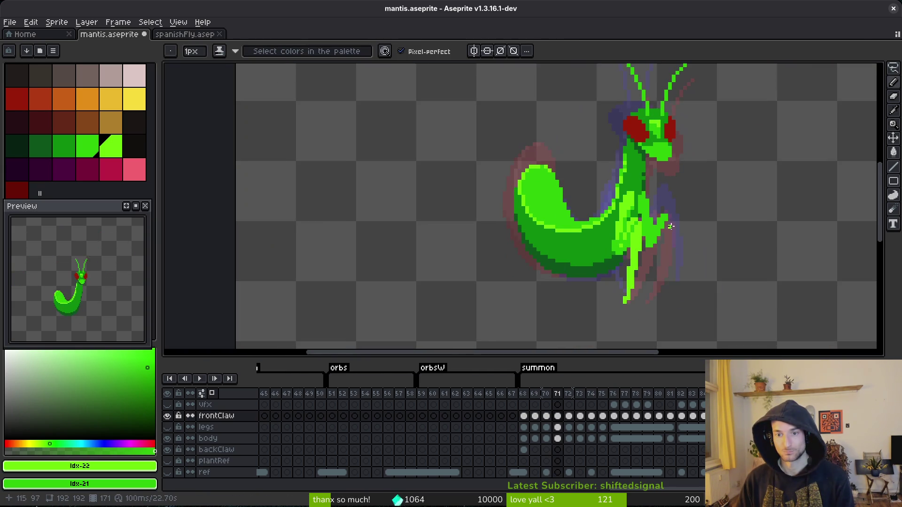
{"action": "left_click_drag", "start_coordinate": [666, 210], "coordinate": [629, 203]}
{"action": "scroll", "coordinate": [628, 203], "scroll_direction": "up", "scroll_amount": 4}
Fill remaining gaps in the claw edge with single green pixels.
{"action": "key", "text": "e"}
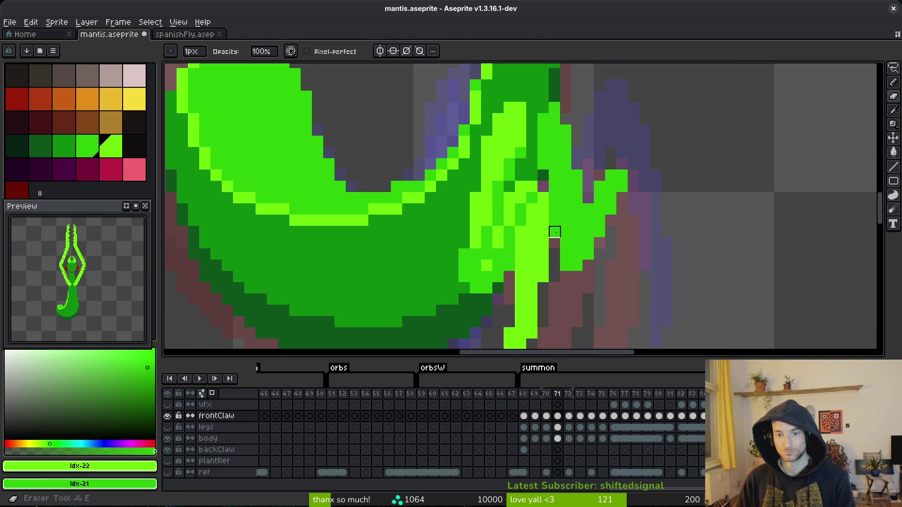
{"action": "key", "text": "b"}
{"action": "left_click", "coordinate": [600, 242]}
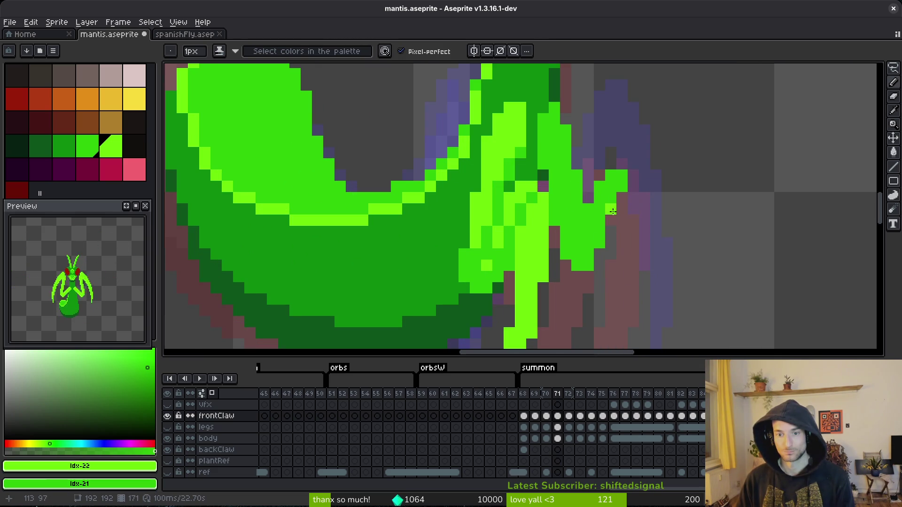
{"action": "left_click", "coordinate": [602, 187]}
{"action": "left_click", "coordinate": [622, 164]}
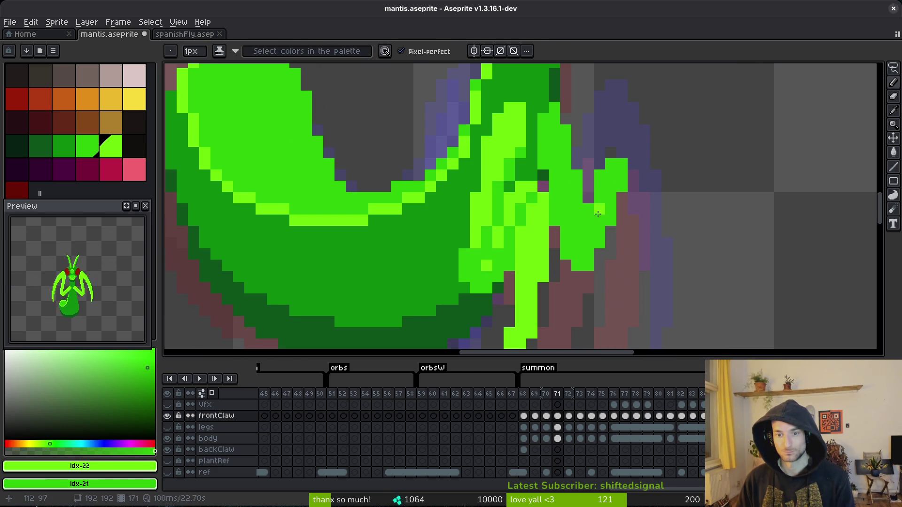
{"action": "left_click", "coordinate": [589, 197]}
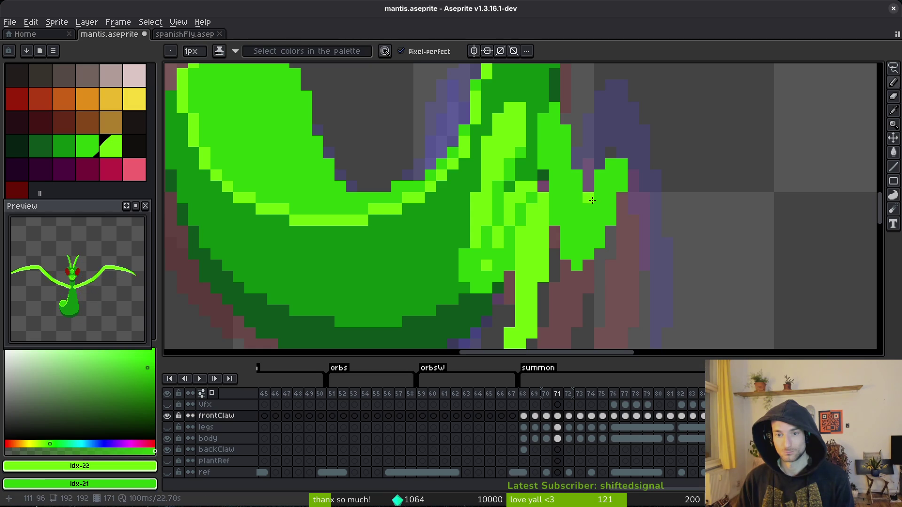
{"action": "key", "text": "e"}
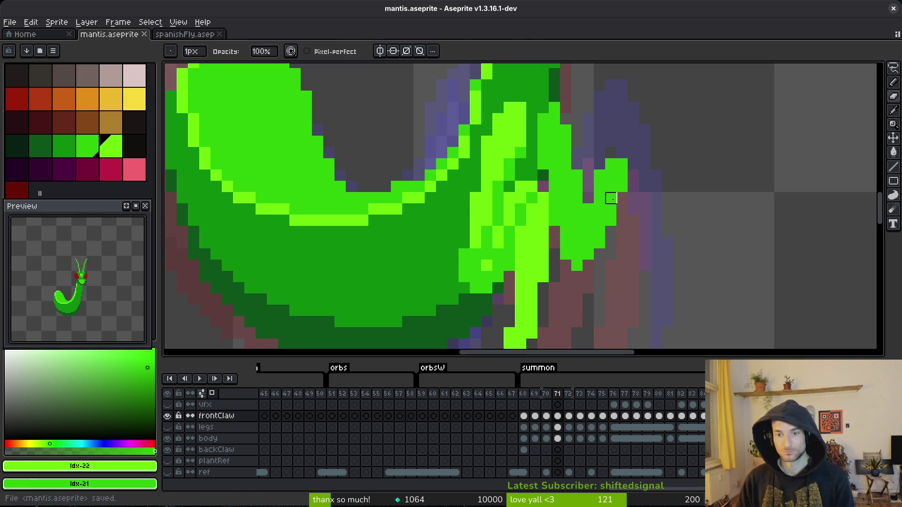
{"action": "key", "text": "b"}
{"action": "scroll", "coordinate": [662, 243], "scroll_direction": "up", "scroll_amount": 1}
{"action": "scroll", "coordinate": [662, 244], "scroll_direction": "down", "scroll_amount": 5}
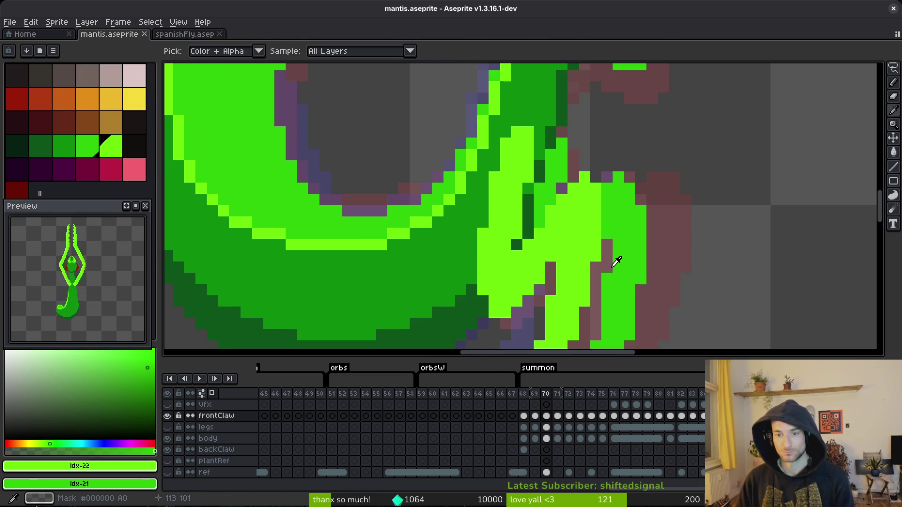
Compare the claw poses in frames 70 and 71, ending on frame 71.
{"action": "key", "text": "i"}
{"action": "key", "text": "comma"}
{"action": "key", "text": "period"}
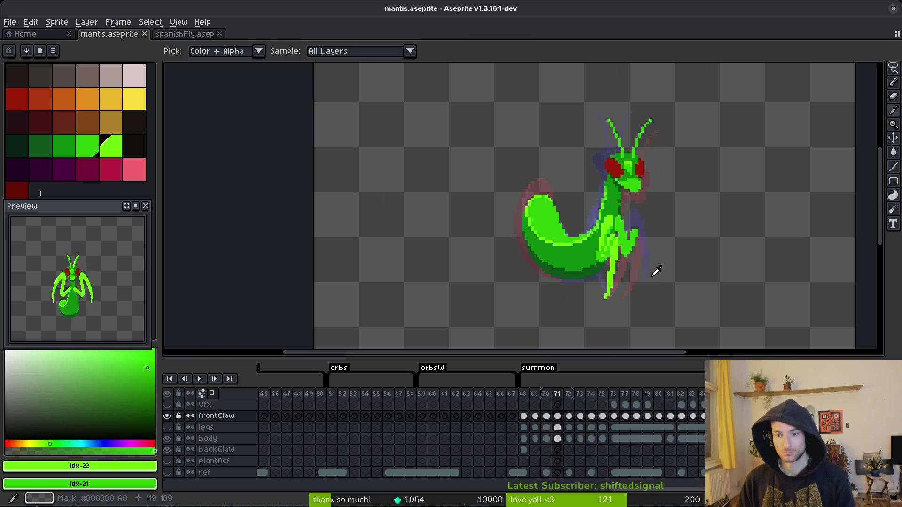
{"action": "key", "text": "b"}
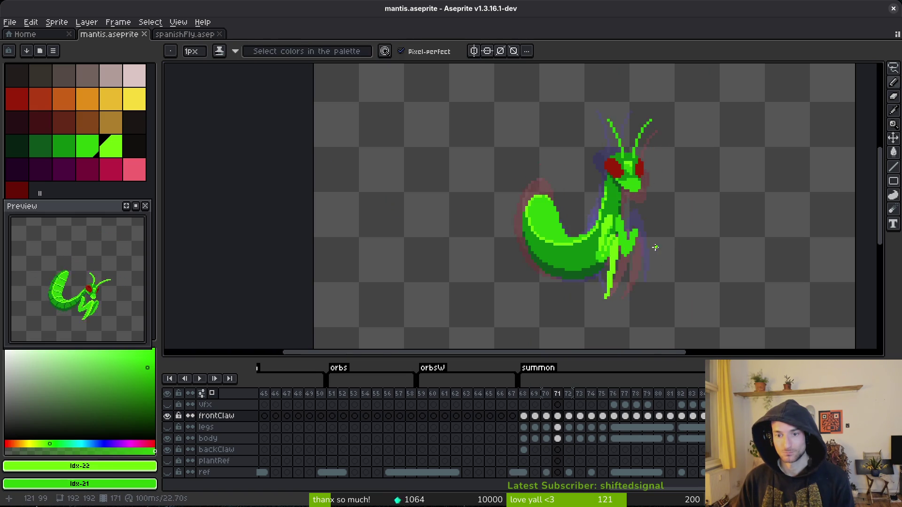
{"action": "scroll", "coordinate": [649, 244], "scroll_direction": "up", "scroll_amount": 2}
{"action": "key", "text": "i"}
{"action": "key", "text": "comma"}
{"action": "key", "text": "period"}
{"action": "key", "text": "comma"}
{"action": "key", "text": "period"}
Lasso-select the front claw and rotate it about 7 degrees.
{"action": "key", "text": "w"}
{"action": "scroll", "coordinate": [627, 212], "scroll_direction": "up", "scroll_amount": 2}
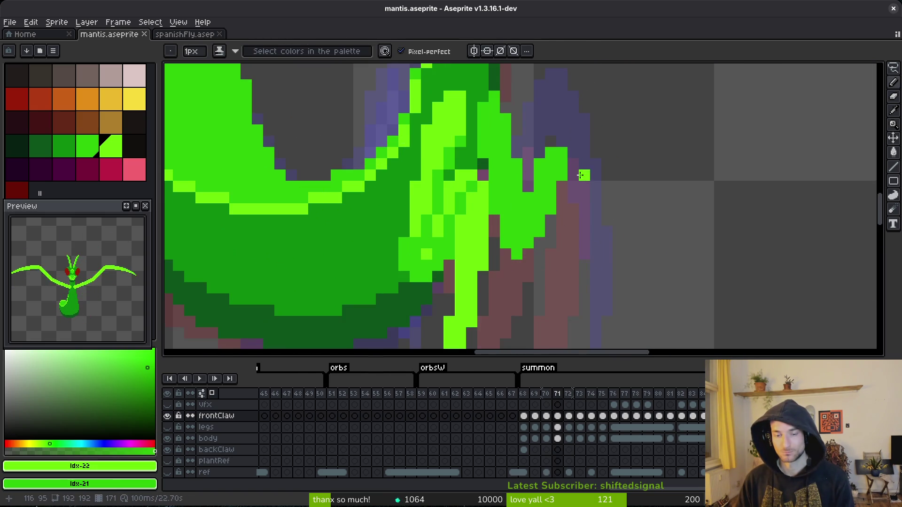
{"action": "scroll", "coordinate": [563, 228], "scroll_direction": "up", "scroll_amount": 1}
{"action": "key", "text": "shift+w"}
{"action": "mouse_move", "coordinate": [489, 128]}
{"action": "left_mouse_down"}
{"action": "mouse_move", "coordinate": [490, 201]}
{"action": "mouse_move", "coordinate": [512, 233]}
{"action": "mouse_move", "coordinate": [575, 282]}
{"action": "mouse_move", "coordinate": [540, 115]}
{"action": "left_mouse_up"}
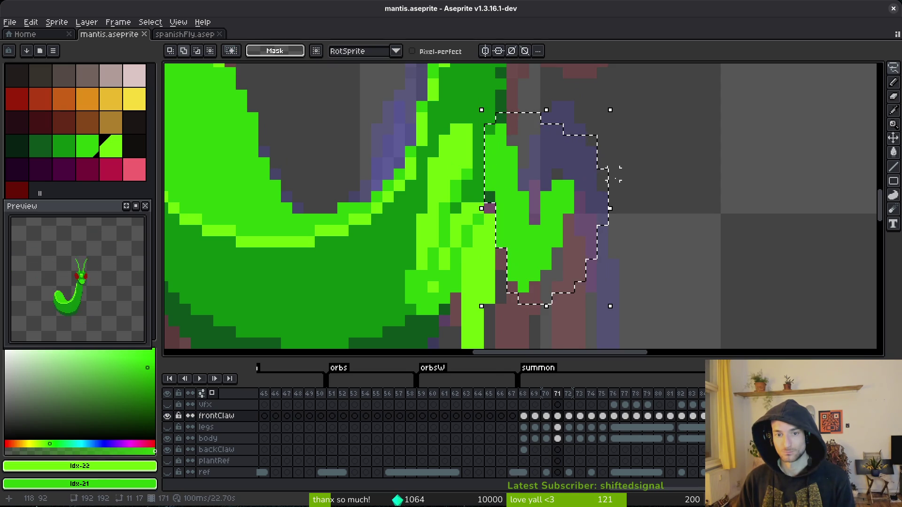
{"action": "mouse_move", "coordinate": [619, 315]}
{"action": "left_mouse_down"}
{"action": "mouse_move", "coordinate": [634, 312]}
{"action": "mouse_move", "coordinate": [567, 230]}
{"action": "mouse_move", "coordinate": [582, 235]}
{"action": "mouse_move", "coordinate": [569, 233]}
{"action": "left_mouse_up"}
{"action": "key", "text": "Return"}
{"action": "key", "text": "b"}
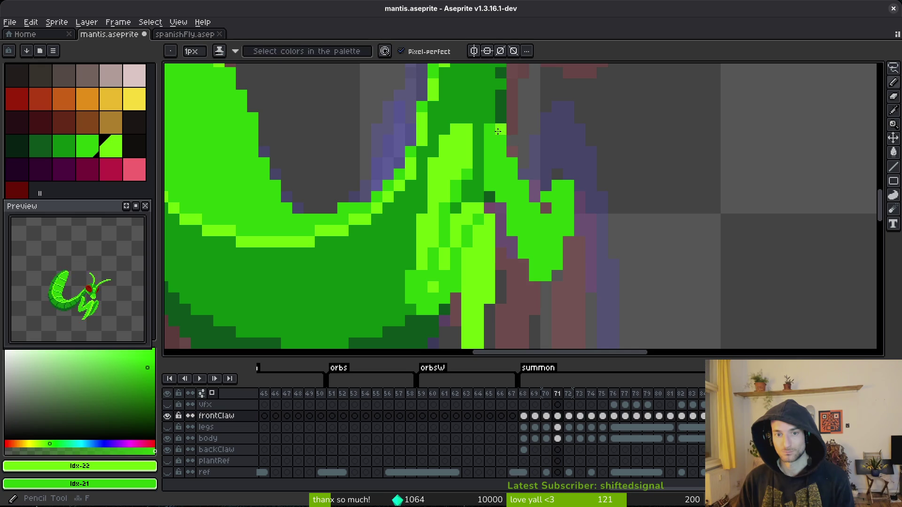
Erase a diagonal band of green from the claw and repaint its inner edge.
{"action": "key", "text": "e"}
{"action": "key", "text": "b"}
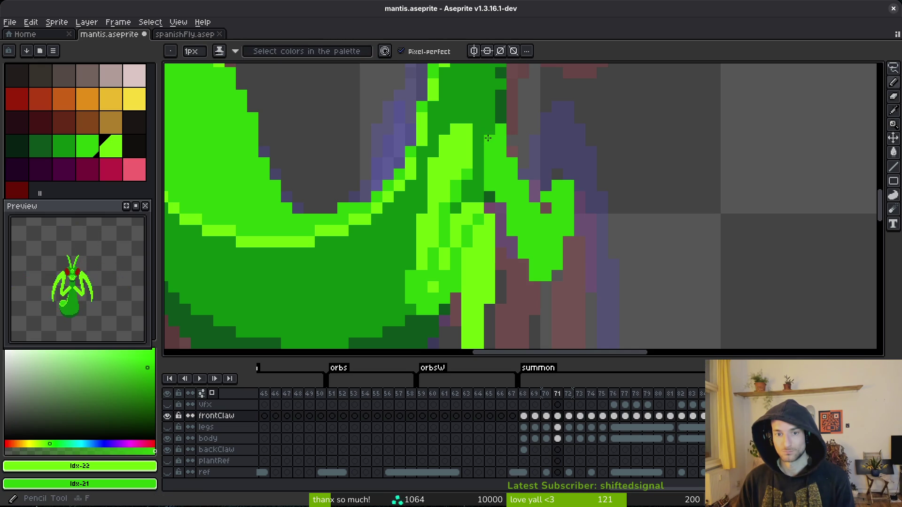
{"action": "left_click", "coordinate": [550, 205]}
{"action": "key", "text": "ctrl+z"}
{"action": "key", "text": "e"}
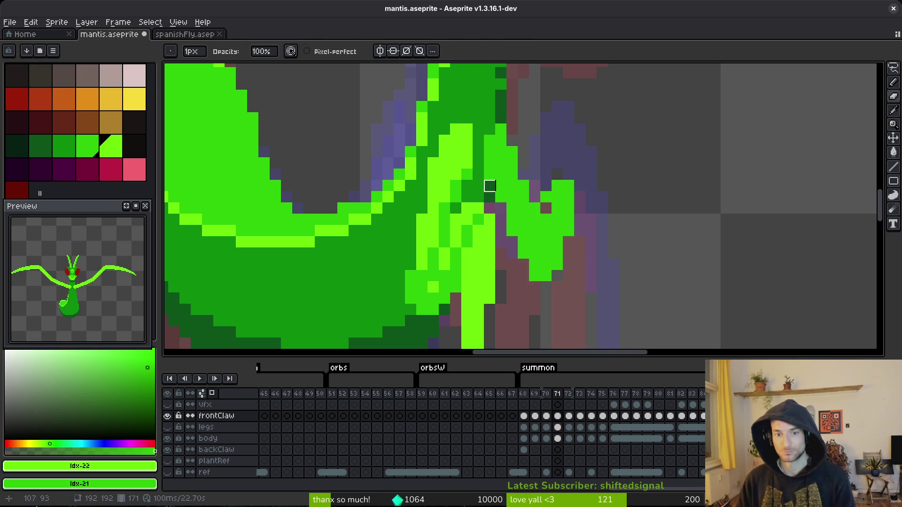
{"action": "mouse_move", "coordinate": [509, 231]}
{"action": "left_mouse_down"}
{"action": "mouse_move", "coordinate": [520, 253]}
{"action": "mouse_move", "coordinate": [568, 287]}
{"action": "left_mouse_up"}
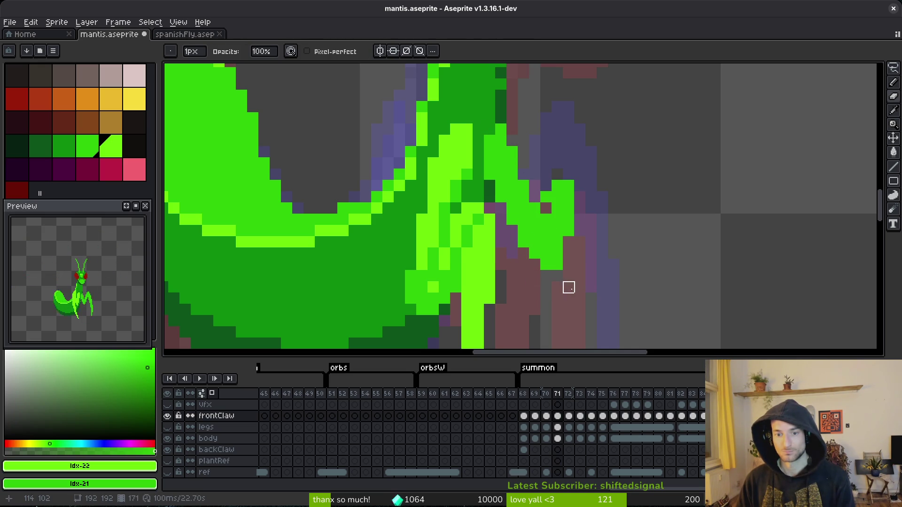
{"action": "key", "text": "b"}
{"action": "left_click_drag", "start_coordinate": [546, 207], "coordinate": [551, 186]}
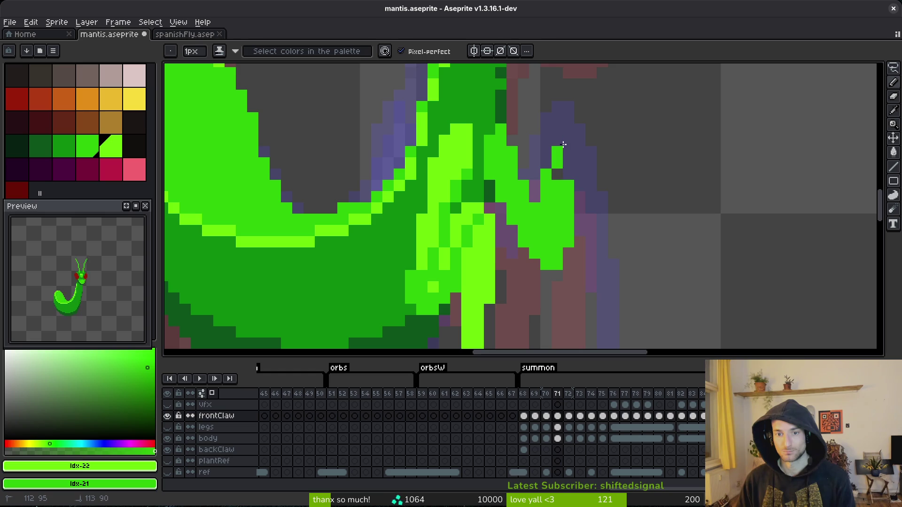
Extend the claw tip downward with green pixels.
{"action": "scroll", "coordinate": [555, 169], "scroll_direction": "down", "scroll_amount": 3}
{"action": "scroll", "coordinate": [604, 154], "scroll_direction": "up", "scroll_amount": 2}
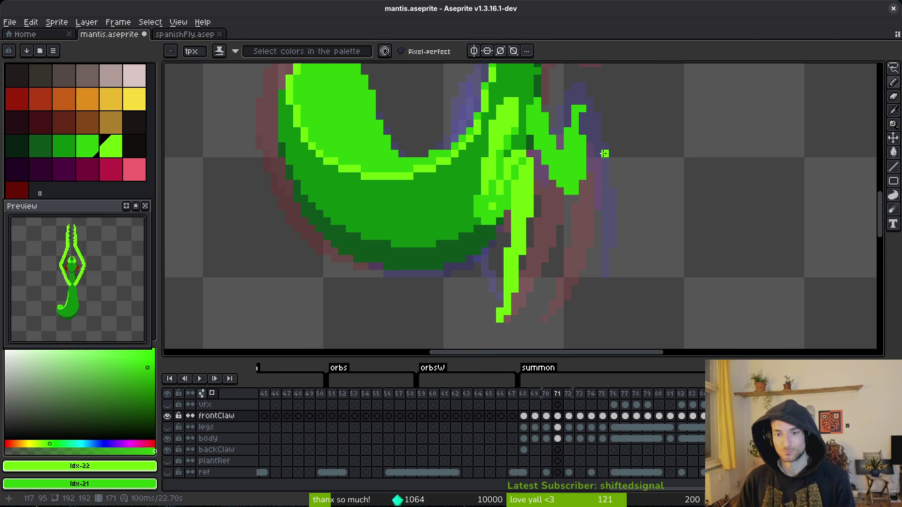
{"action": "left_click_drag", "start_coordinate": [584, 111], "coordinate": [593, 141]}
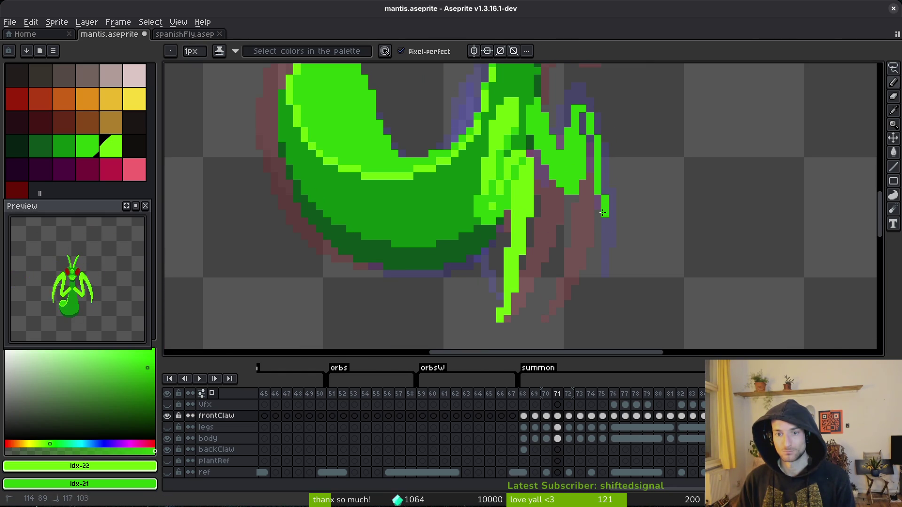
{"action": "left_click_drag", "start_coordinate": [592, 261], "coordinate": [590, 266]}
Flip through frames 70 to 73 to review the claw animation, returning to frame 71.
{"action": "key", "text": "Left"}
{"action": "key", "text": "Right"}
{"action": "key", "text": "Right"}
{"action": "key", "text": "Left"}
{"action": "key", "text": "Left"}
{"action": "key", "text": "Right"}
{"action": "key", "text": "Right"}
{"action": "key", "text": "Right"}
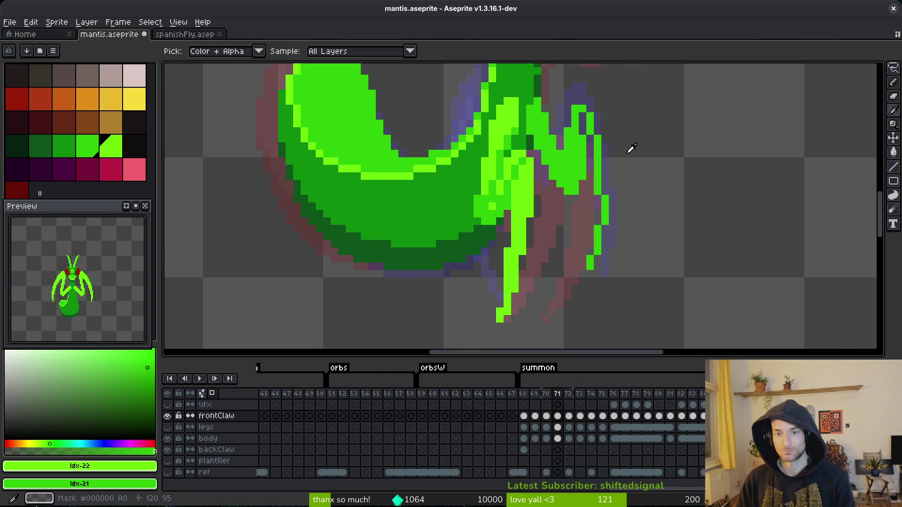
{"action": "key", "text": "Left"}
{"action": "key", "text": "Right"}
{"action": "key", "text": "Right"}
{"action": "key", "text": "Right"}
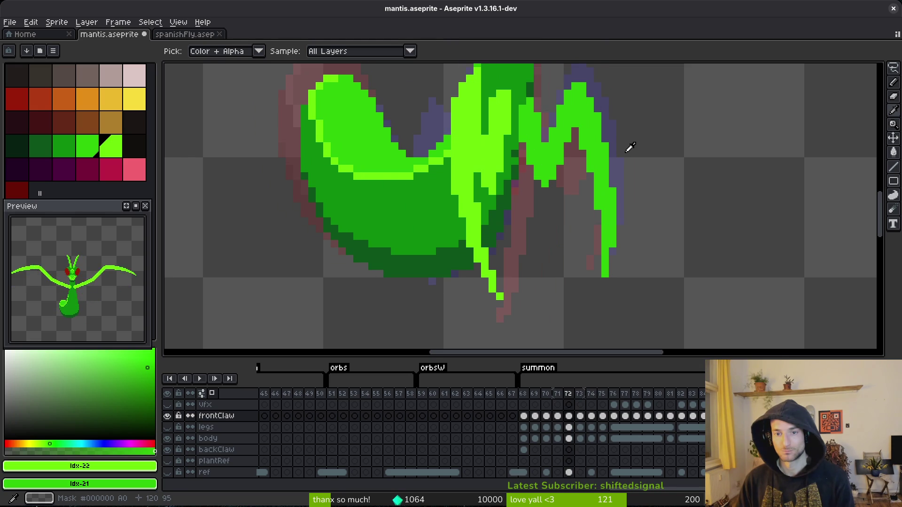
{"action": "key", "text": "Left"}
{"action": "key", "text": "Left"}
{"action": "key", "text": "Left"}
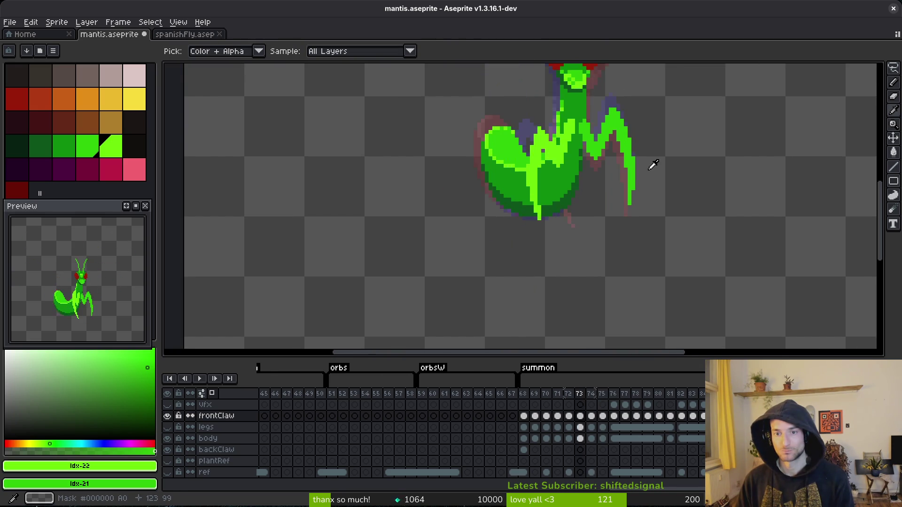
{"action": "key", "text": "Right"}
{"action": "key", "text": "Left"}
{"action": "key", "text": "Right"}
{"action": "key", "text": "Right"}
{"action": "key", "text": "Left"}
{"action": "key", "text": "Left"}
{"action": "key", "text": "Right"}
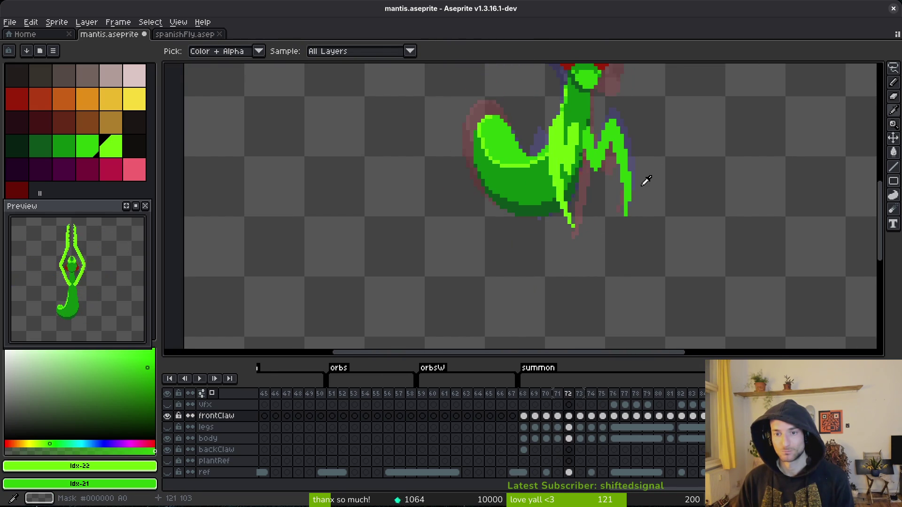
{"action": "key", "text": "Left"}
Begin adding green pixels at the claw tip.
{"action": "key", "text": "b"}
{"action": "scroll", "coordinate": [629, 169], "scroll_direction": "up", "scroll_amount": 2}
{"action": "left_click_drag", "start_coordinate": [608, 97], "coordinate": [607, 94]}
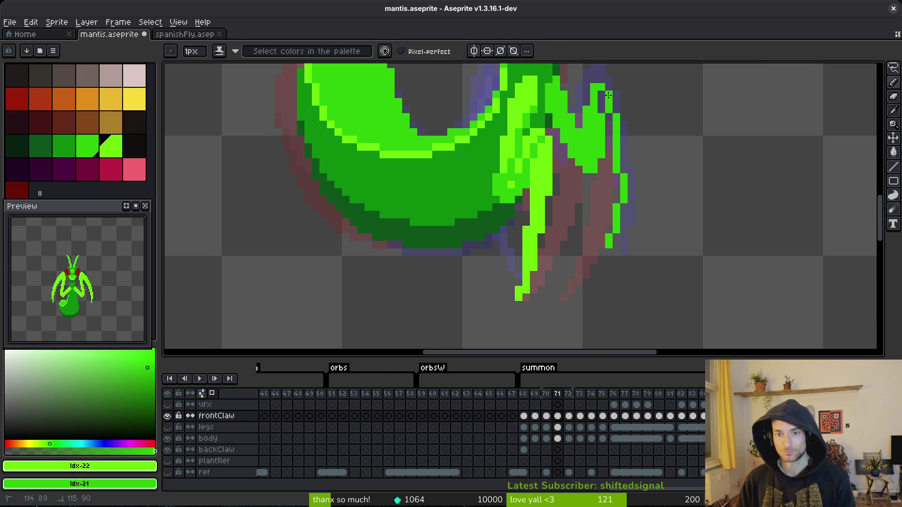
Extend the right claw's edge upward in frame 71 with bright-green pencil strokes and pixels.
{"action": "left_click", "coordinate": [602, 276]}
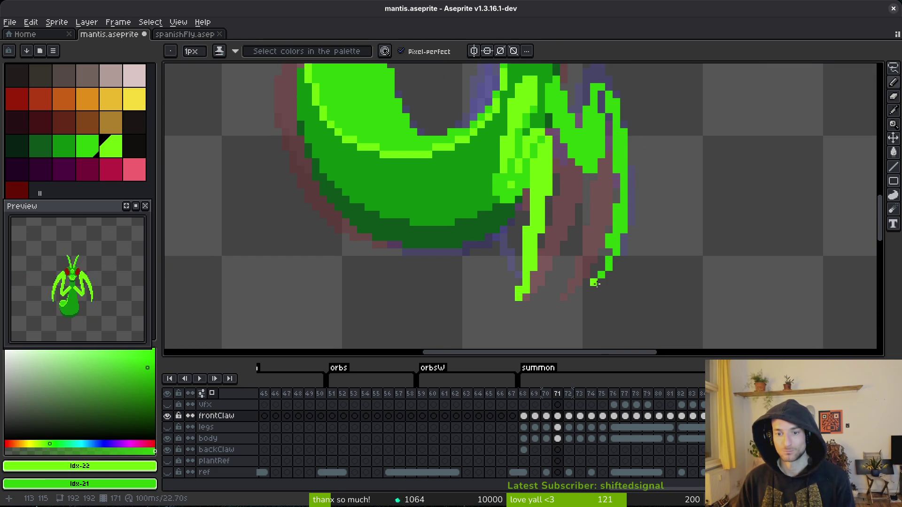
{"action": "left_click_drag", "start_coordinate": [602, 271], "coordinate": [611, 153]}
{"action": "left_click_drag", "start_coordinate": [617, 188], "coordinate": [610, 162]}
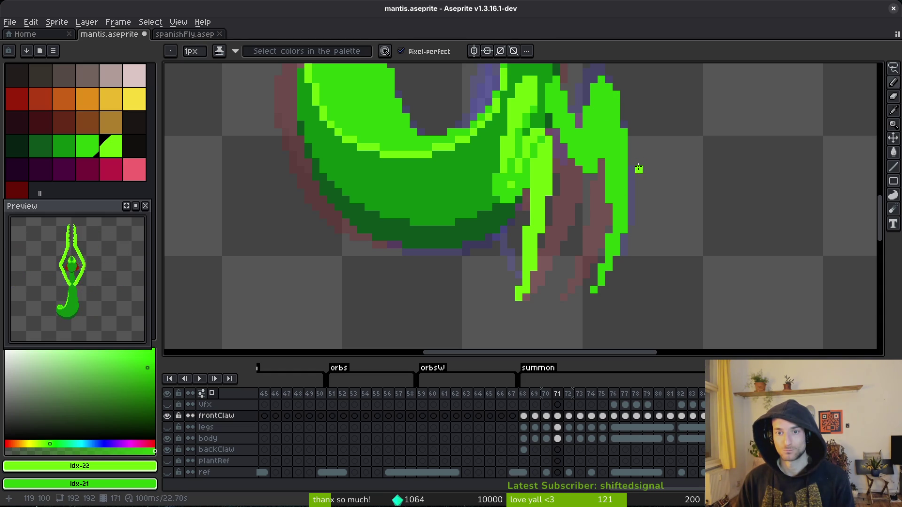
{"action": "scroll", "coordinate": [640, 125], "scroll_direction": "down", "scroll_amount": 3}
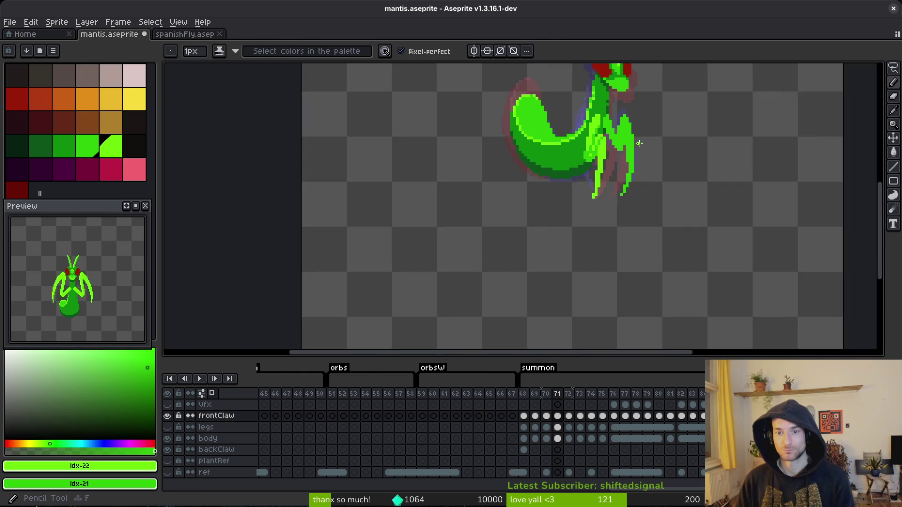
{"action": "scroll", "coordinate": [630, 164], "scroll_direction": "up", "scroll_amount": 3}
{"action": "left_click", "coordinate": [628, 169]}
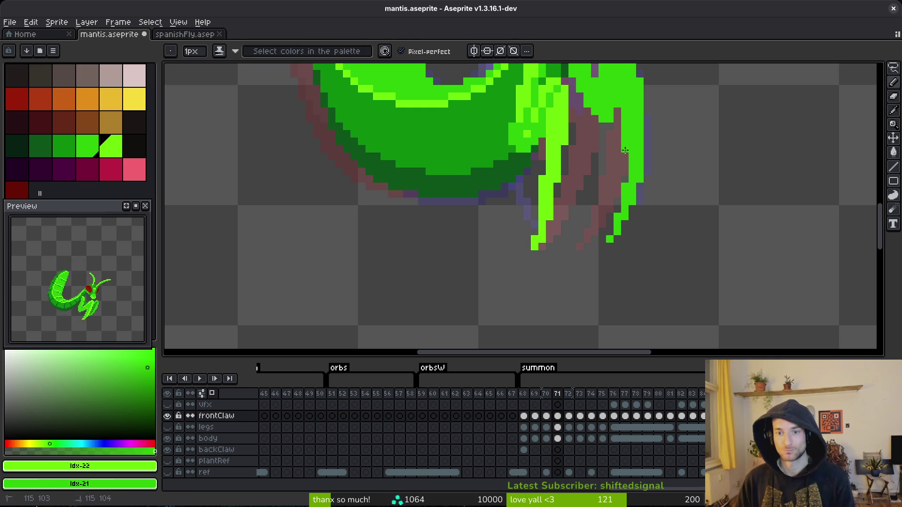
Erase the right claw's lower tip pixels to trim it, then save the sprite.
{"action": "key", "text": "e"}
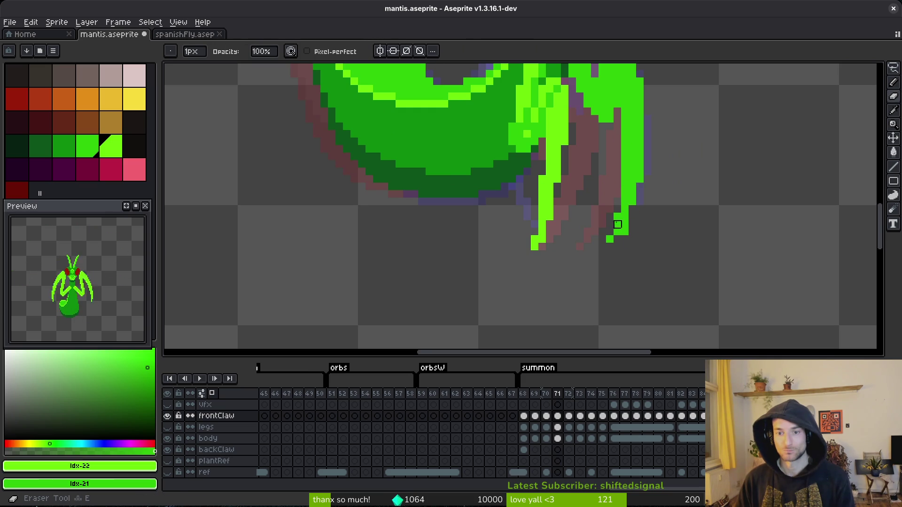
{"action": "mouse_move", "coordinate": [613, 233]}
{"action": "left_mouse_down"}
{"action": "mouse_move", "coordinate": [618, 216]}
{"action": "mouse_move", "coordinate": [618, 256]}
{"action": "left_mouse_up"}
{"action": "key", "text": "b"}
{"action": "scroll", "coordinate": [633, 232], "scroll_direction": "down", "scroll_amount": 5}
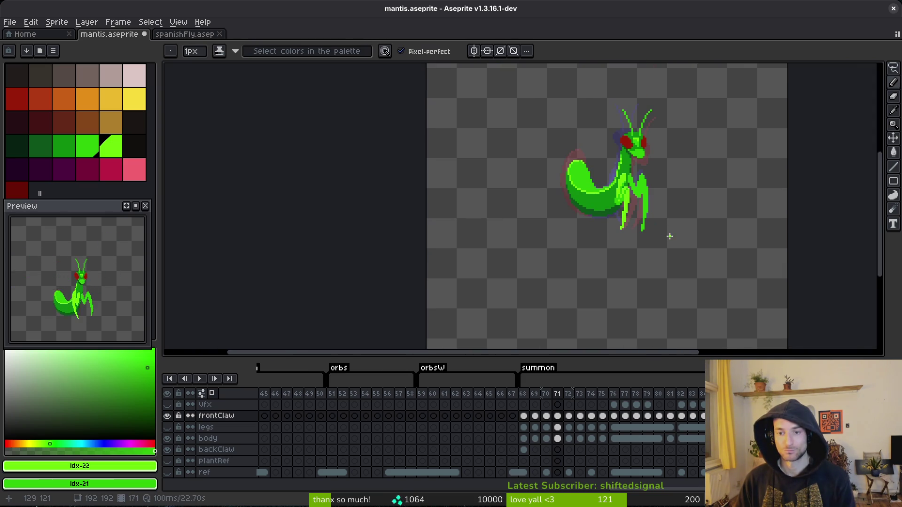
{"action": "scroll", "coordinate": [633, 204], "scroll_direction": "up", "scroll_amount": 4}
{"action": "key", "text": "e"}
{"action": "left_click_drag", "start_coordinate": [624, 219], "coordinate": [625, 233]}
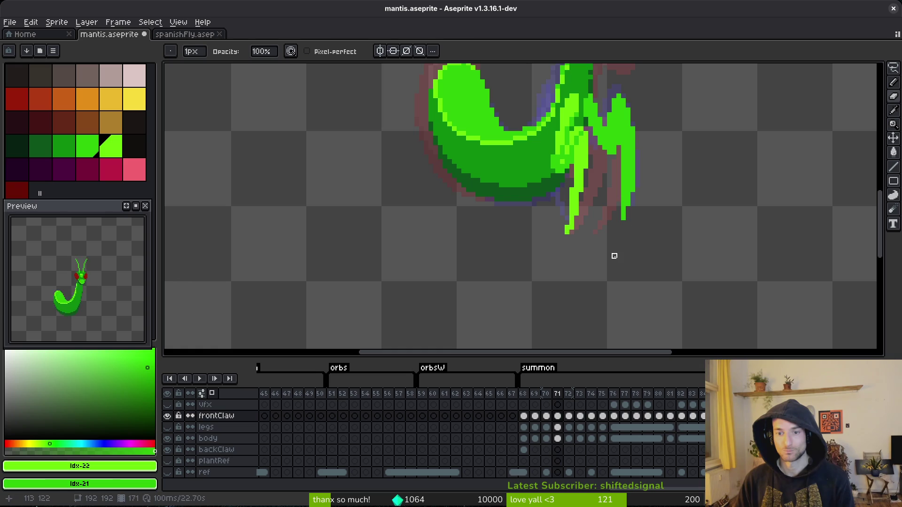
{"action": "scroll", "coordinate": [650, 187], "scroll_direction": "down", "scroll_amount": 2}
{"action": "key", "text": "ctrl+s"}
Compare against frames 70 and 72, then draw a bright-green stroke down the right claw.
{"action": "key", "text": "Left"}
{"action": "key", "text": "i"}
{"action": "key", "text": "Right"}
{"action": "key", "text": "Right"}
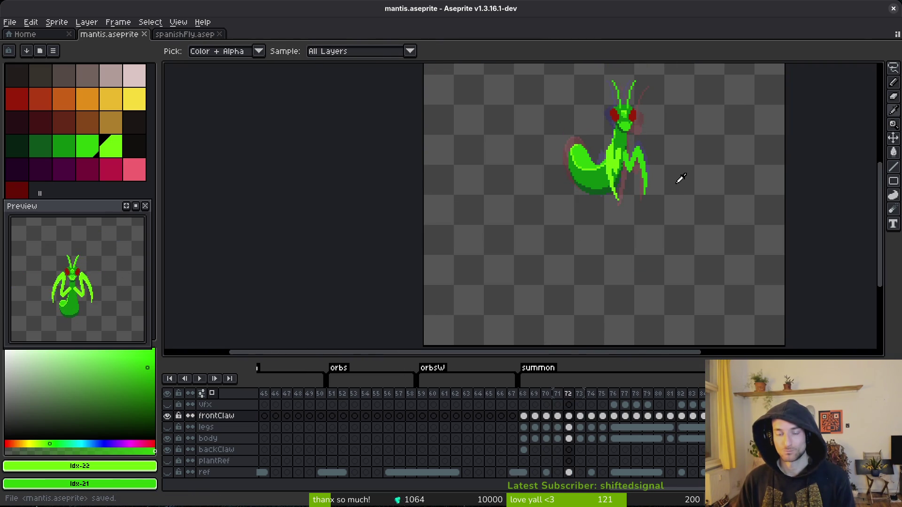
{"action": "key", "text": "Left"}
{"action": "scroll", "coordinate": [672, 185], "scroll_direction": "up", "scroll_amount": 3}
{"action": "key", "text": "b"}
{"action": "left_click_drag", "start_coordinate": [619, 190], "coordinate": [620, 263]}
Select and then clear a rectangle around the right claw, and save mantis.aseprite.
{"action": "key", "text": "e"}
{"action": "key", "text": "b"}
{"action": "scroll", "coordinate": [620, 188], "scroll_direction": "up", "scroll_amount": 1}
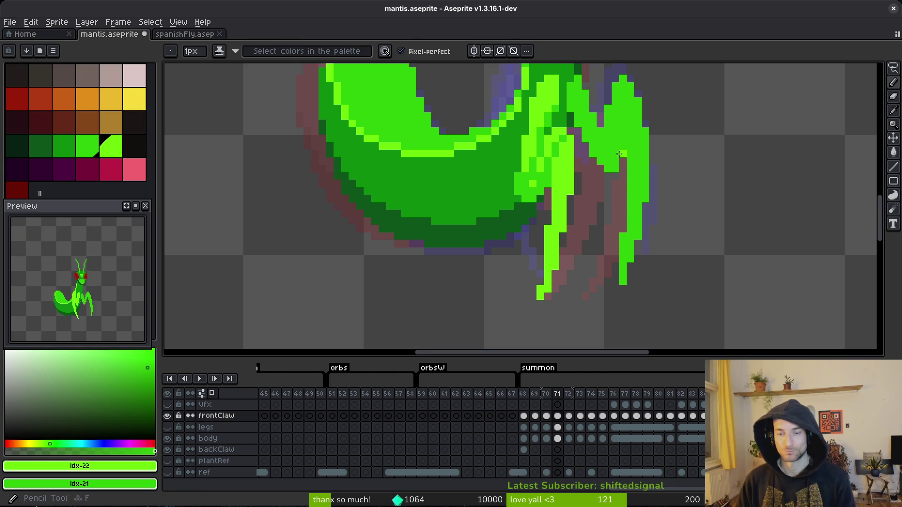
{"action": "key", "text": "e"}
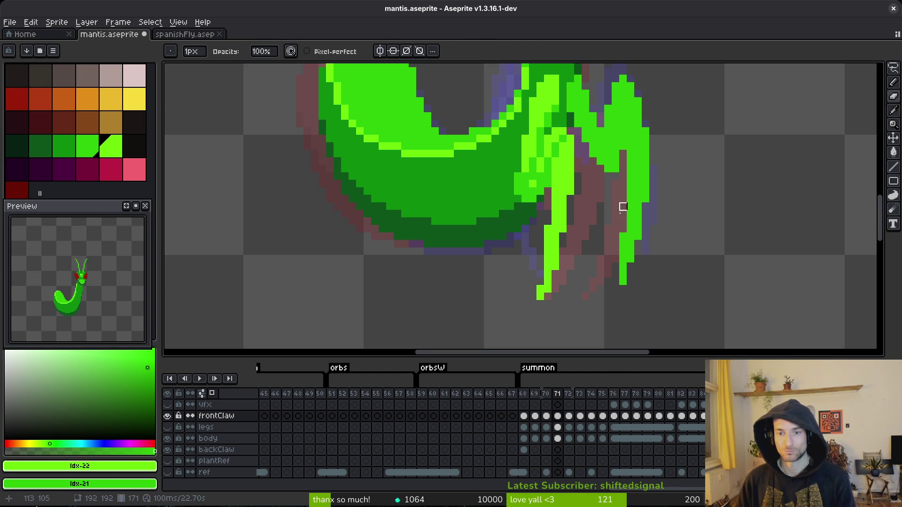
{"action": "scroll", "coordinate": [661, 176], "scroll_direction": "down", "scroll_amount": 1}
{"action": "scroll", "coordinate": [670, 168], "scroll_direction": "up", "scroll_amount": 1}
{"action": "key", "text": "m"}
{"action": "left_click_drag", "start_coordinate": [670, 162], "coordinate": [590, 316]}
{"action": "left_click", "coordinate": [633, 259]}
{"action": "scroll", "coordinate": [633, 258], "scroll_direction": "up", "scroll_amount": 3}
{"action": "key", "text": "b"}
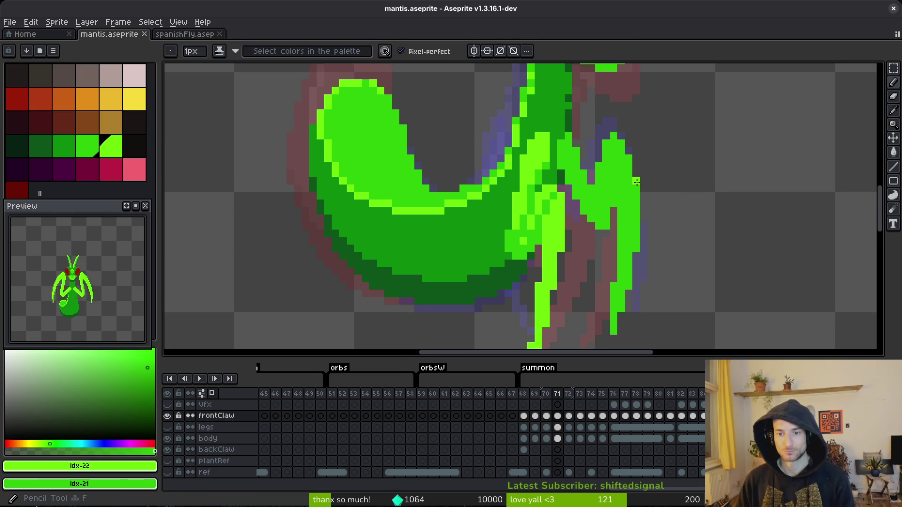
{"action": "key", "text": "ctrl+s"}
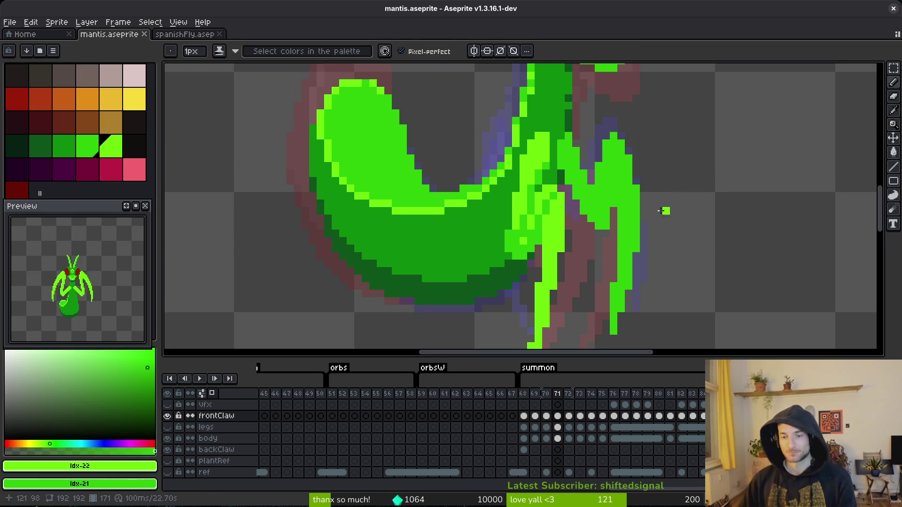
{"action": "key", "text": "ctrl+s"}
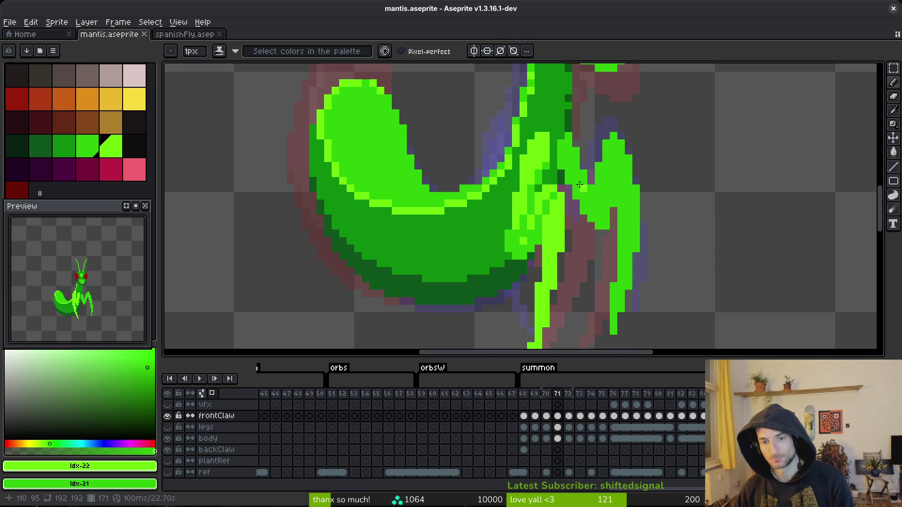
Add a small green patch to the claw's upper edge and save again.
{"action": "left_click", "coordinate": [586, 167]}
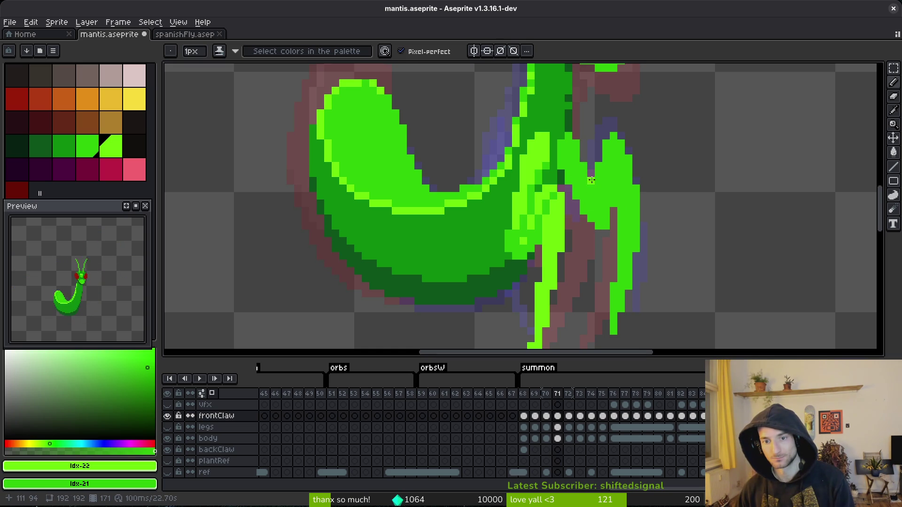
{"action": "key", "text": "ctrl+s"}
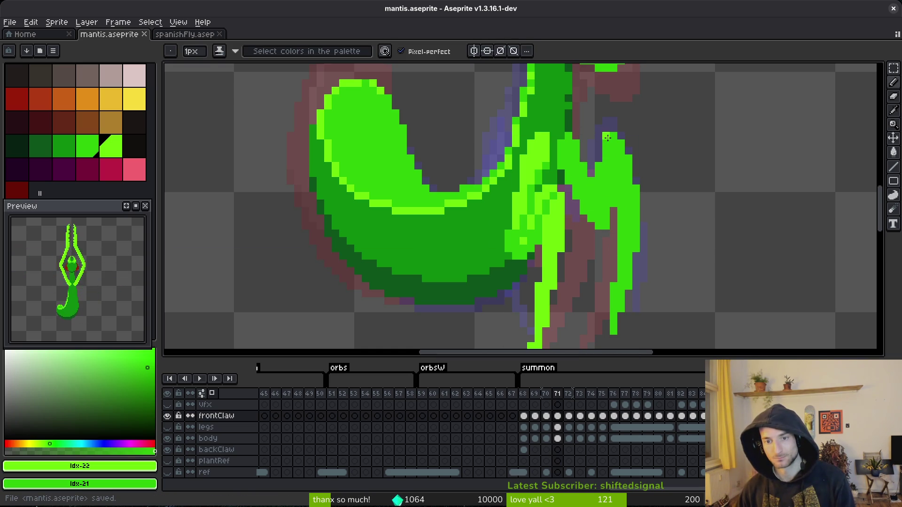
{"action": "scroll", "coordinate": [607, 138], "scroll_direction": "down", "scroll_amount": 4}
{"action": "scroll", "coordinate": [617, 215], "scroll_direction": "up", "scroll_amount": 4}
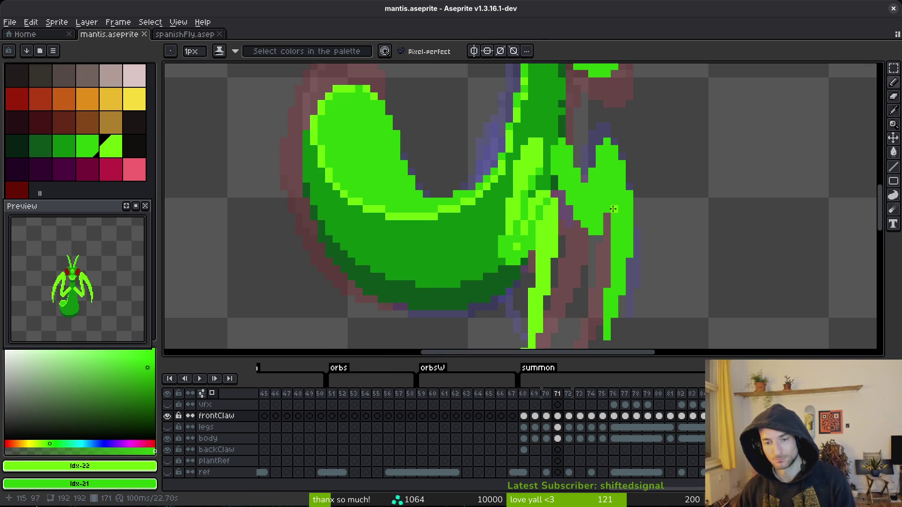
Shade down the right claw with darker green, using its bright green as secondary colour, and save.
{"action": "left_click", "coordinate": [65, 147]}
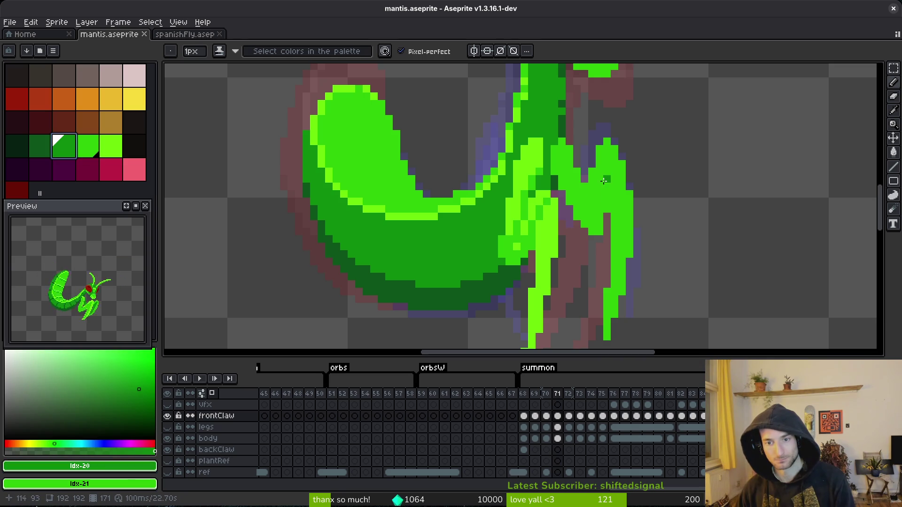
{"action": "mouse_move", "coordinate": [602, 181]}
{"action": "left_mouse_down"}
{"action": "mouse_move", "coordinate": [599, 206]}
{"action": "mouse_move", "coordinate": [607, 200]}
{"action": "left_mouse_up"}
{"action": "key", "text": "b"}
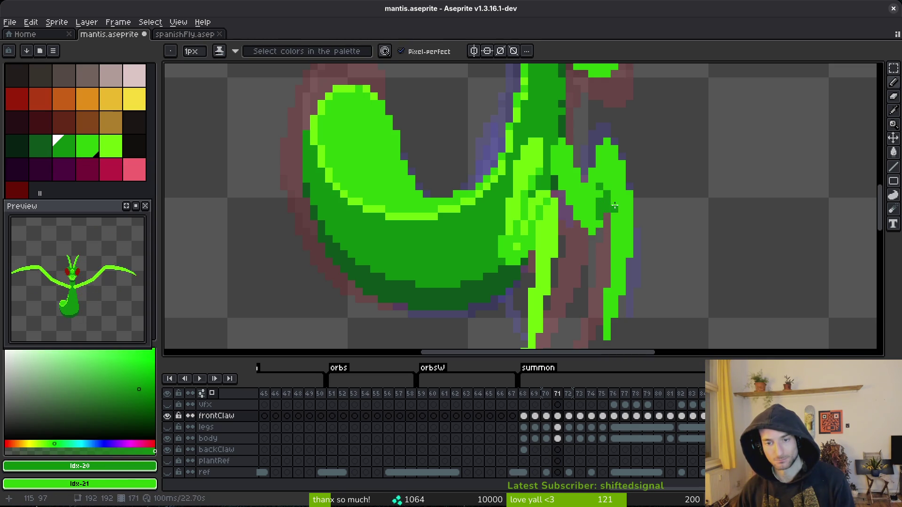
{"action": "right_click", "coordinate": [614, 206], "text": "alt"}
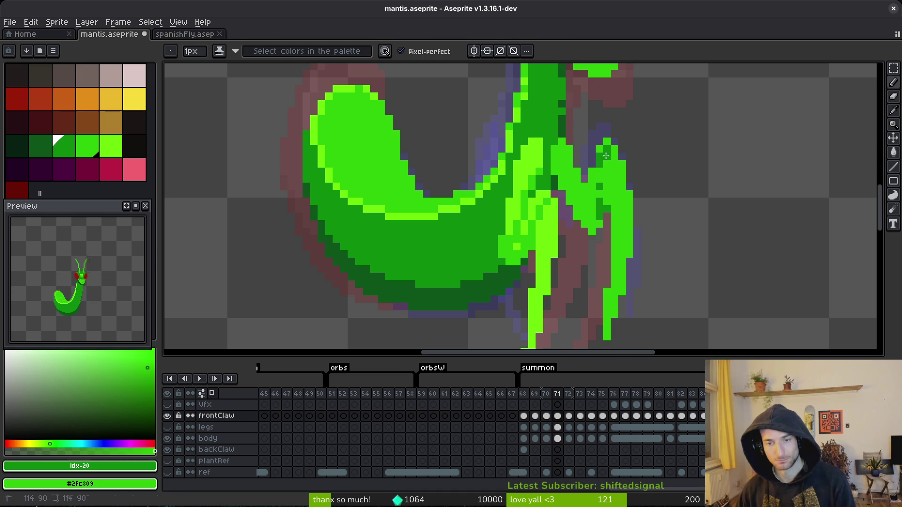
{"action": "left_click_drag", "start_coordinate": [602, 188], "coordinate": [587, 223]}
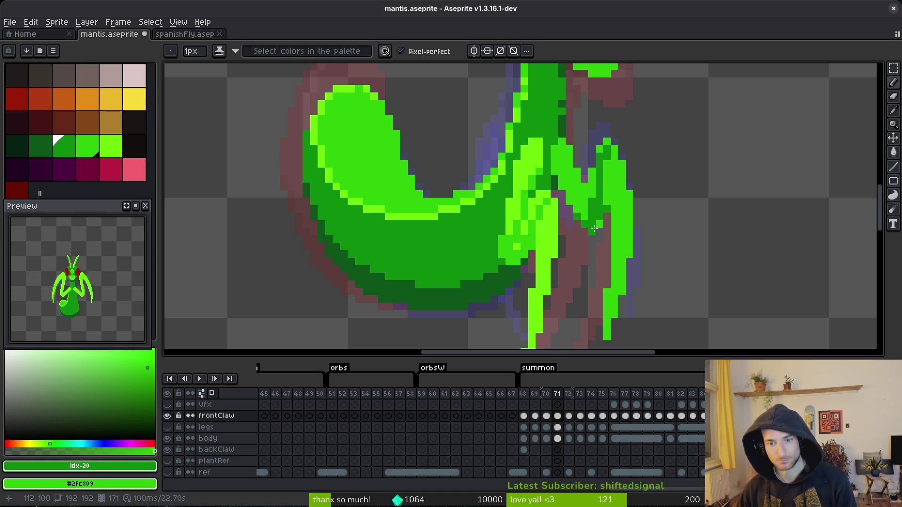
{"action": "scroll", "coordinate": [602, 228], "scroll_direction": "down", "scroll_amount": 5}
{"action": "scroll", "coordinate": [628, 232], "scroll_direction": "up", "scroll_amount": 5}
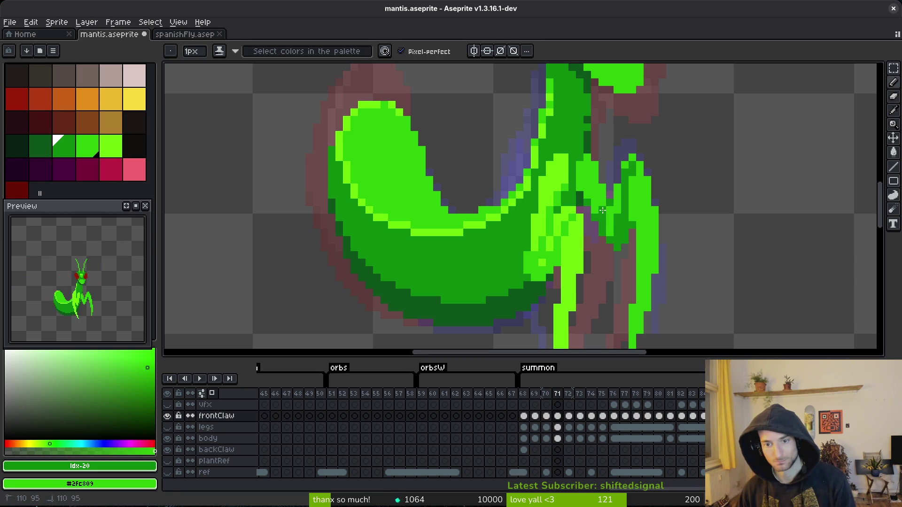
{"action": "scroll", "coordinate": [603, 210], "scroll_direction": "down", "scroll_amount": 4}
{"action": "scroll", "coordinate": [619, 240], "scroll_direction": "up", "scroll_amount": 3}
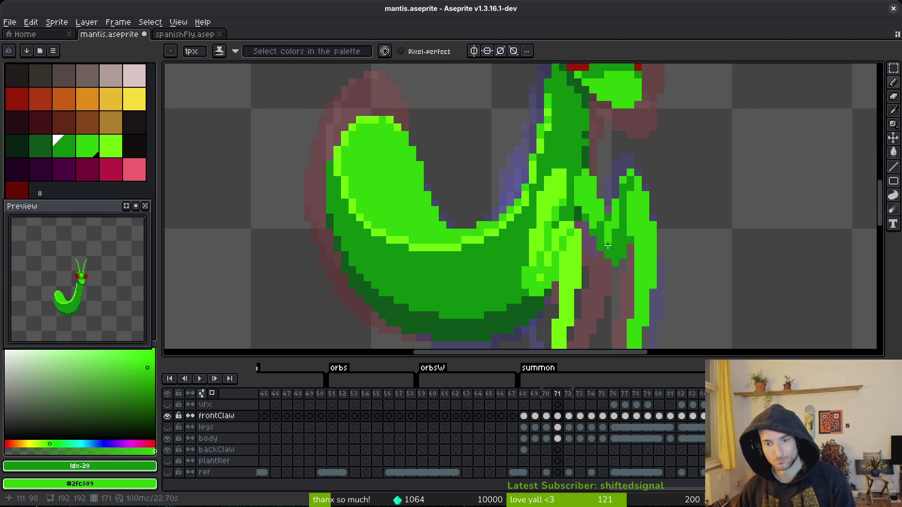
{"action": "scroll", "coordinate": [630, 264], "scroll_direction": "down", "scroll_amount": 3}
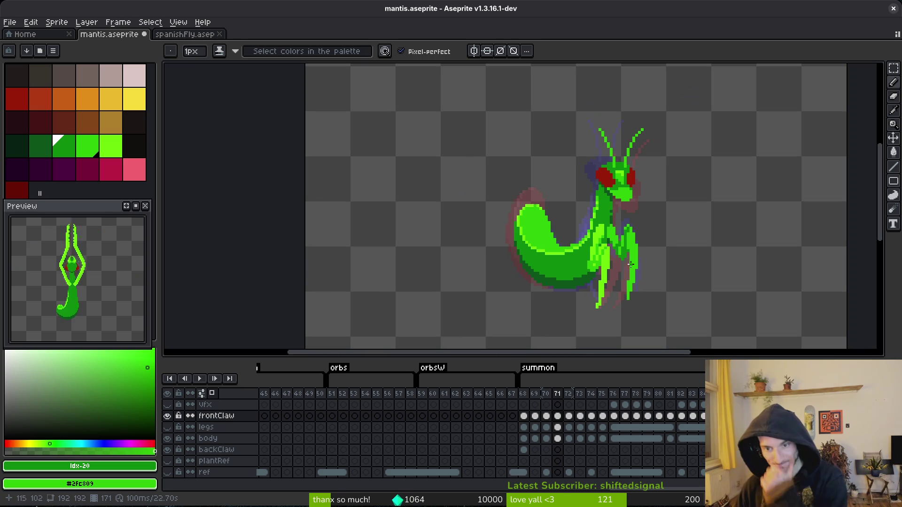
{"action": "scroll", "coordinate": [629, 243], "scroll_direction": "up", "scroll_amount": 3}
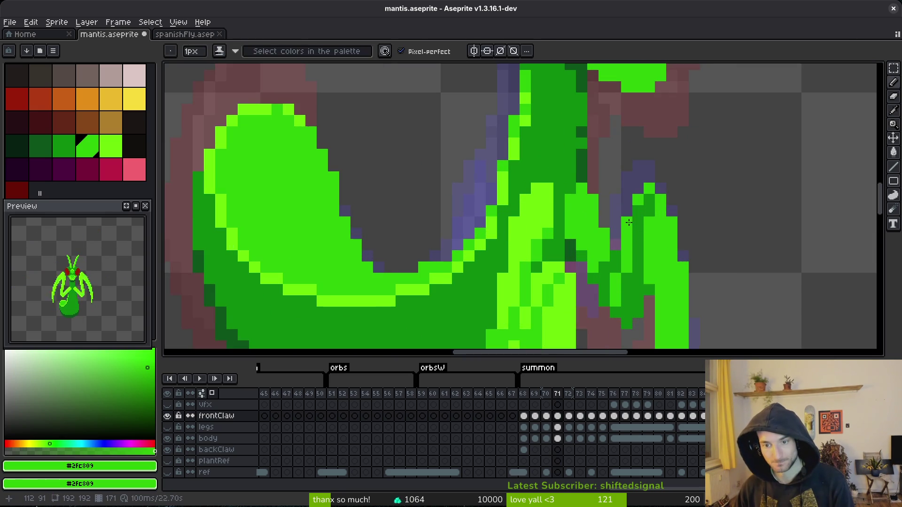
{"action": "scroll", "coordinate": [658, 245], "scroll_direction": "down", "scroll_amount": 3}
{"action": "key", "text": "ctrl+s"}
Undo the last shading stroke, touch up one claw pixel, and save again.
{"action": "scroll", "coordinate": [638, 225], "scroll_direction": "up", "scroll_amount": 3}
{"action": "scroll", "coordinate": [643, 219], "scroll_direction": "down", "scroll_amount": 3}
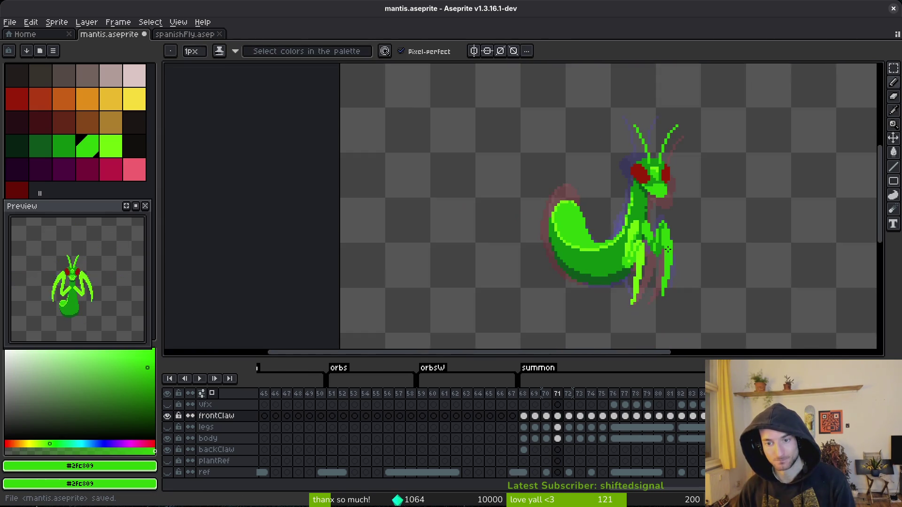
{"action": "scroll", "coordinate": [653, 202], "scroll_direction": "up", "scroll_amount": 3}
{"action": "scroll", "coordinate": [672, 214], "scroll_direction": "down", "scroll_amount": 3}
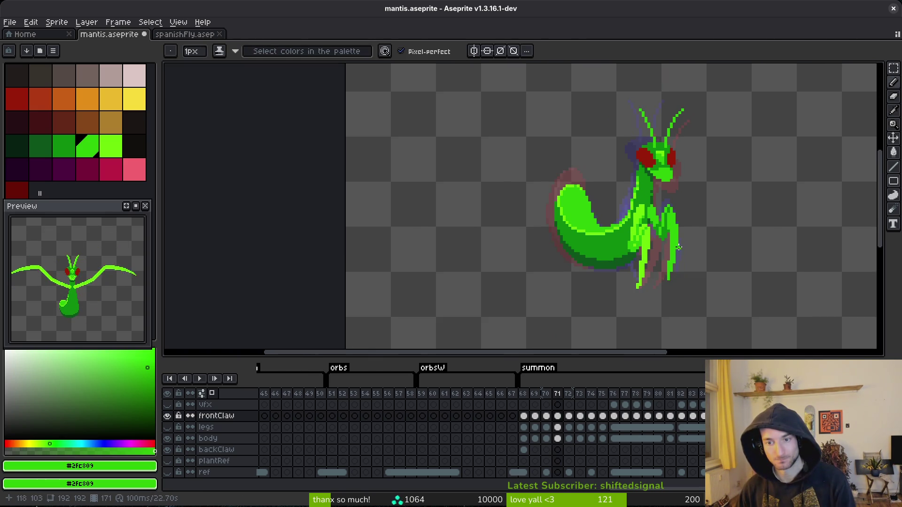
{"action": "scroll", "coordinate": [654, 177], "scroll_direction": "up", "scroll_amount": 3}
{"action": "scroll", "coordinate": [682, 210], "scroll_direction": "down", "scroll_amount": 3}
{"action": "key", "text": "ctrl+z"}
{"action": "scroll", "coordinate": [672, 191], "scroll_direction": "up", "scroll_amount": 3}
{"action": "left_click", "coordinate": [670, 155]}
{"action": "scroll", "coordinate": [669, 157], "scroll_direction": "down", "scroll_amount": 3}
{"action": "scroll", "coordinate": [685, 174], "scroll_direction": "up", "scroll_amount": 2}
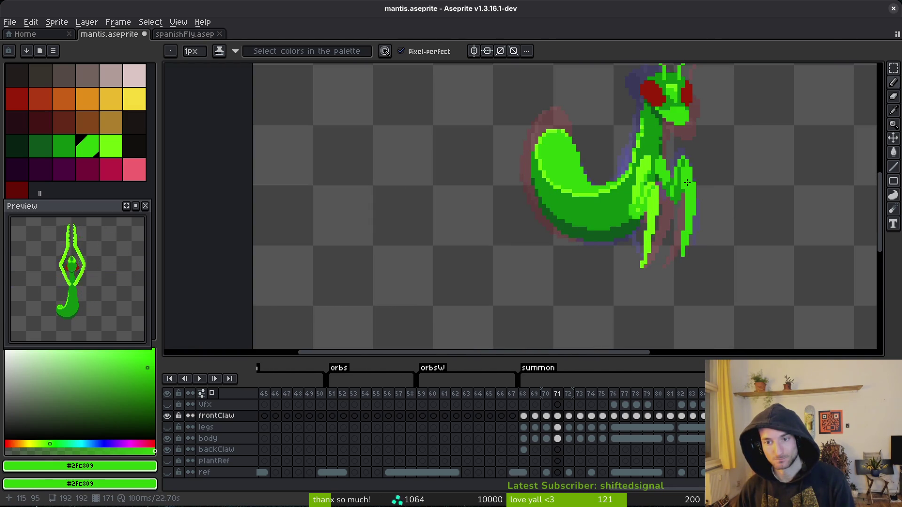
{"action": "scroll", "coordinate": [682, 157], "scroll_direction": "up", "scroll_amount": 2}
{"action": "scroll", "coordinate": [695, 171], "scroll_direction": "down", "scroll_amount": 2}
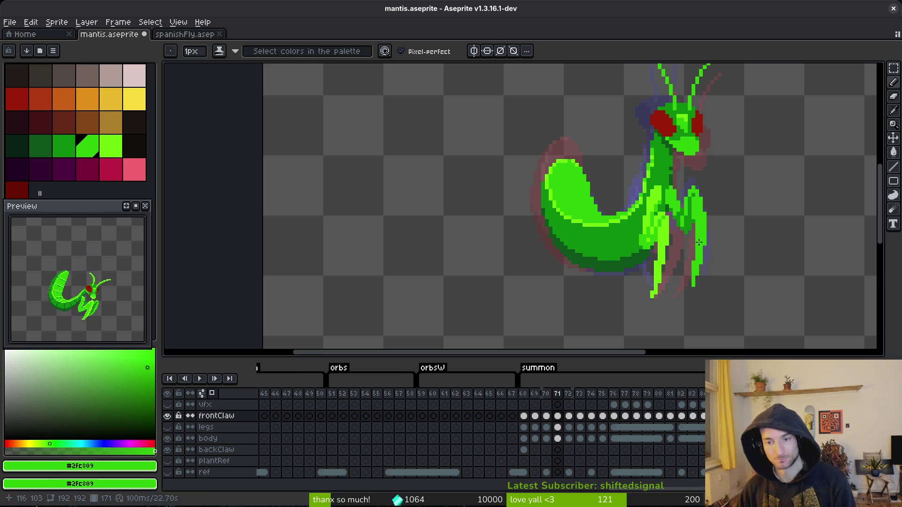
{"action": "key", "text": "ctrl+s"}
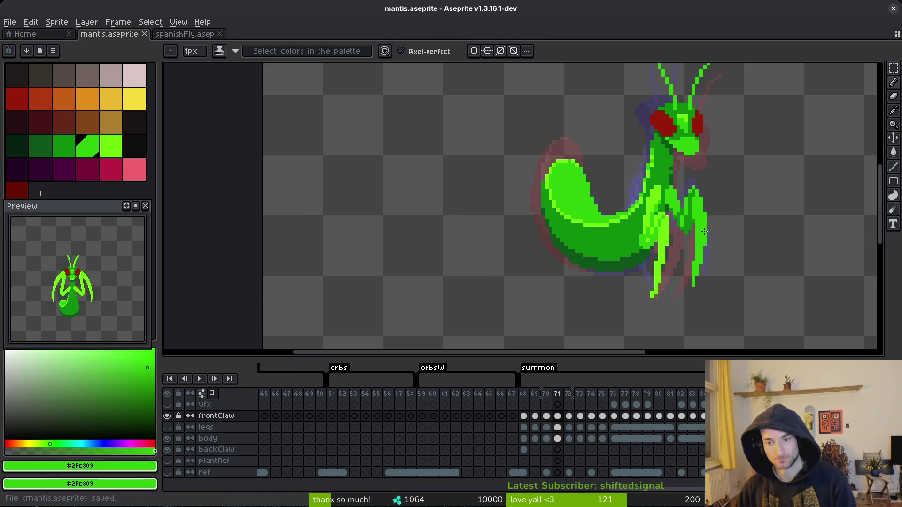
Step forward to the next summon frame.
{"action": "scroll", "coordinate": [702, 246], "scroll_direction": "down", "scroll_amount": 2}
{"action": "key", "text": "i"}
{"action": "key", "text": "Right"}
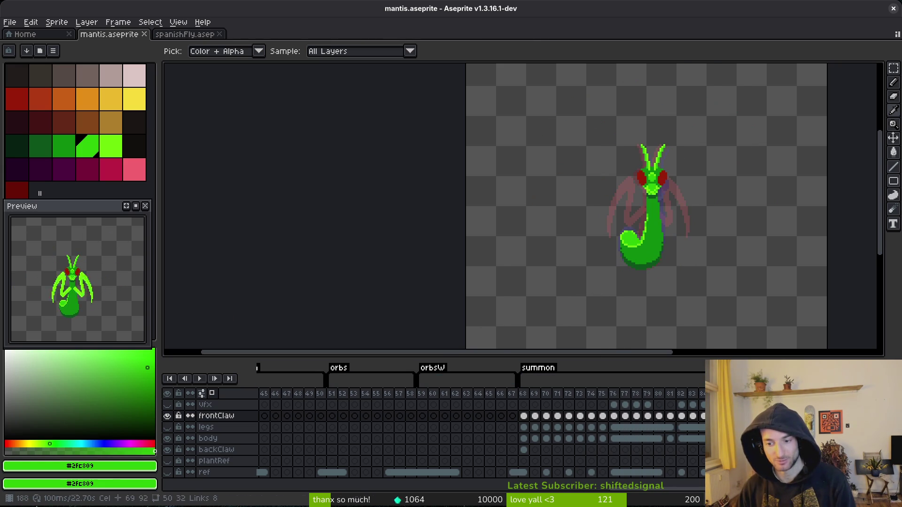
Compare the front claw poses in frames 75 to 72, clearing and restoring frames 73 and 72.
{"action": "key", "text": "b"}
{"action": "scroll", "coordinate": [508, 285], "scroll_direction": "right", "scroll_amount": 3}
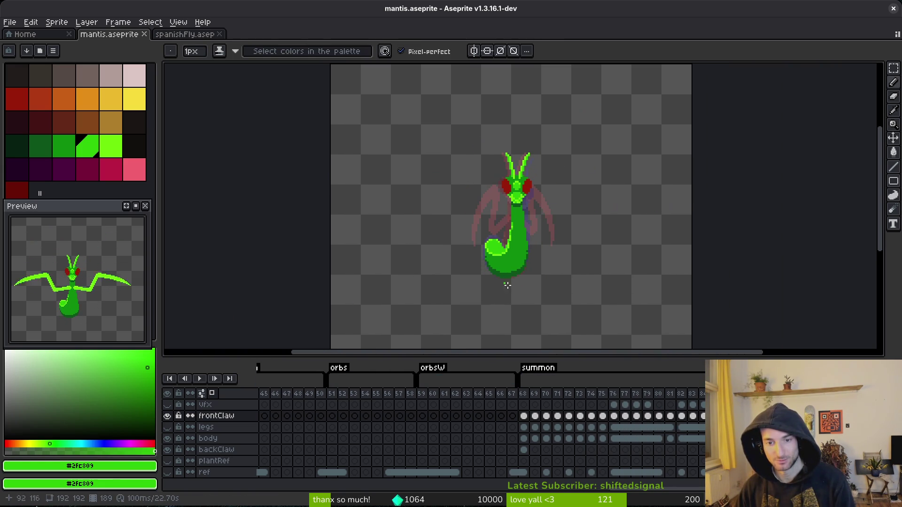
{"action": "left_click", "coordinate": [603, 418]}
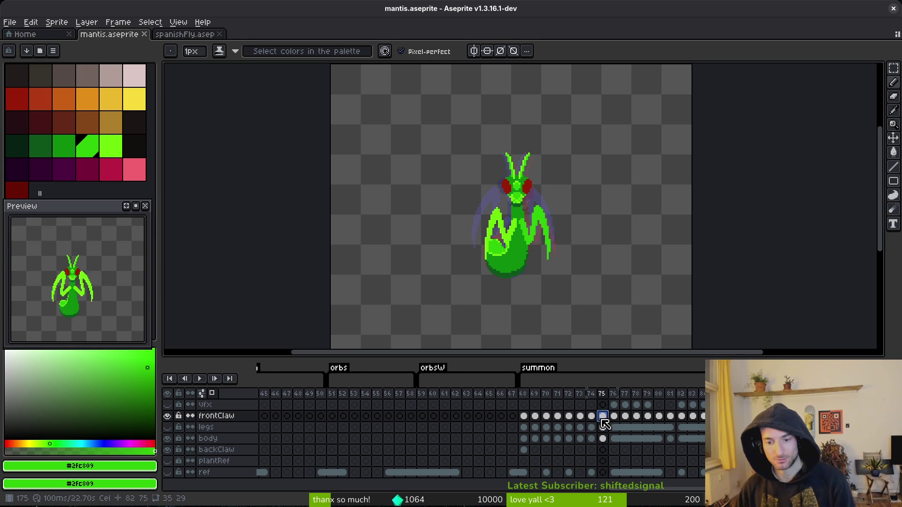
{"action": "left_click", "coordinate": [593, 417]}
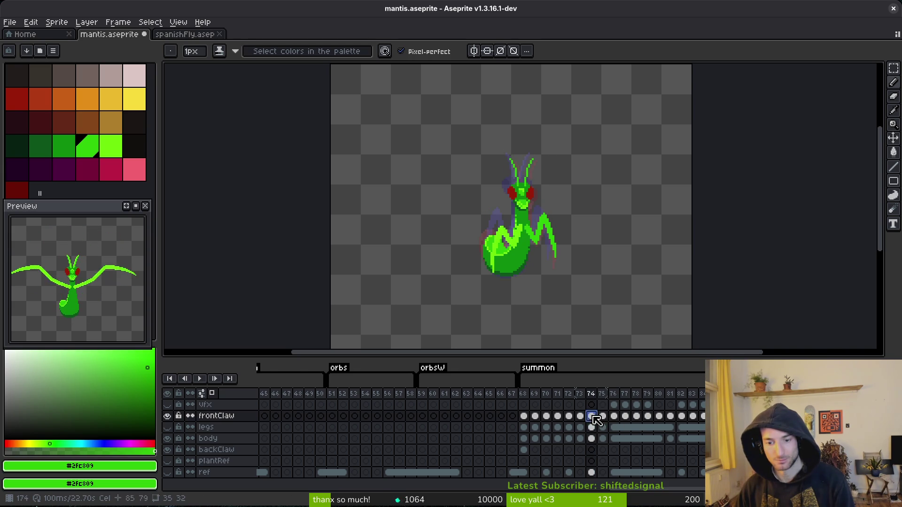
{"action": "key", "text": "Left"}
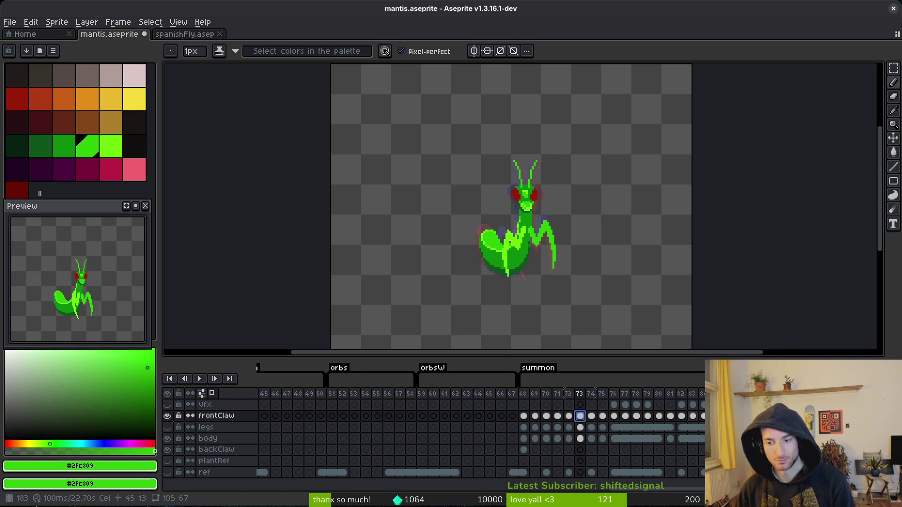
{"action": "key", "text": "Delete"}
{"action": "key", "text": "ctrl+z"}
{"action": "left_click", "coordinate": [569, 416]}
{"action": "key", "text": "Delete"}
{"action": "key", "text": "ctrl+z"}
Clear and restore the claws in frames 71, 70 and 69, then show the legs layer.
{"action": "left_click", "coordinate": [558, 417]}
{"action": "key", "text": "Delete"}
{"action": "key", "text": "ctrl+z"}
{"action": "left_click", "coordinate": [548, 418]}
{"action": "key", "text": "Delete"}
{"action": "key", "text": "ctrl+z"}
{"action": "left_click", "coordinate": [535, 416]}
{"action": "key", "text": "Delete"}
{"action": "key", "text": "ctrl+z"}
{"action": "key", "text": "Right"}
{"action": "key", "text": "Right"}
{"action": "key", "text": "Right"}
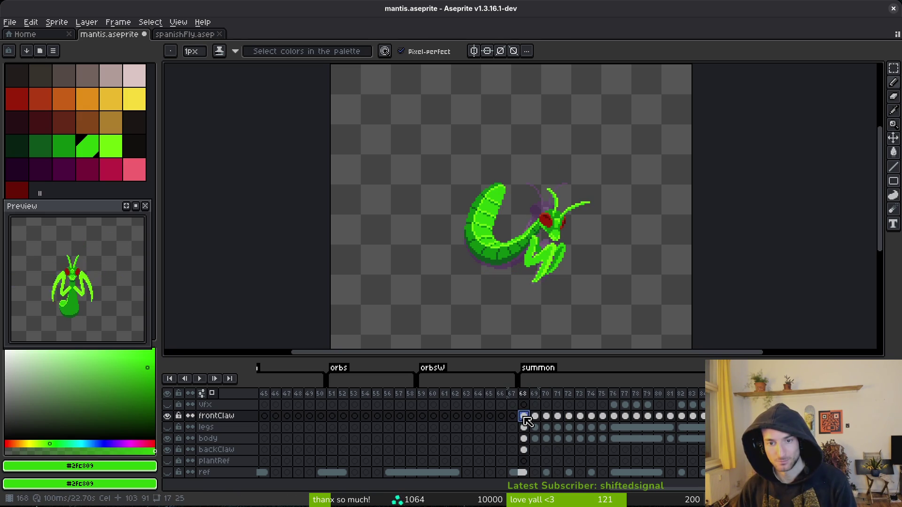
{"action": "left_click", "coordinate": [712, 426]}
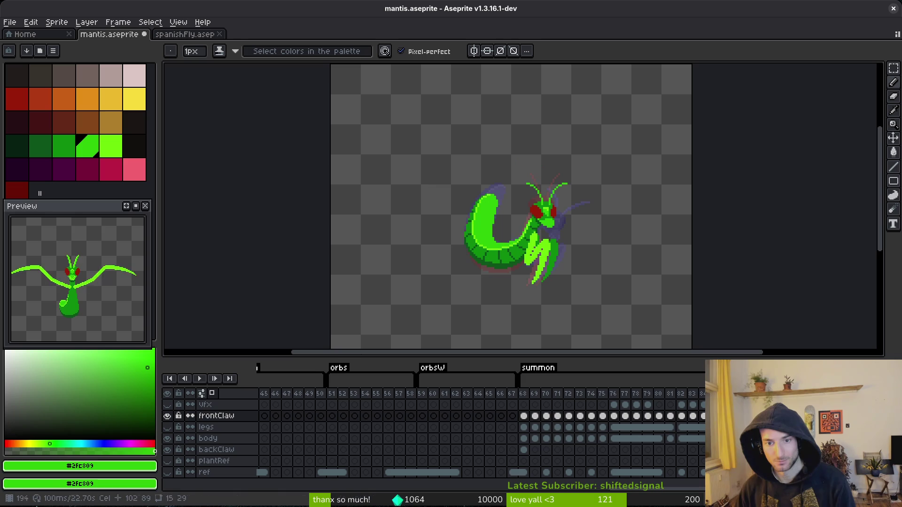
{"action": "left_click", "coordinate": [168, 429]}
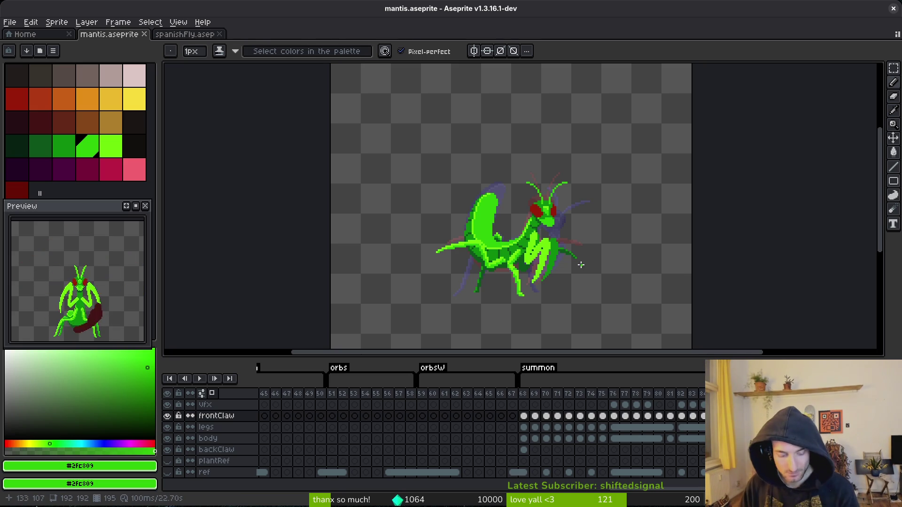
{"action": "key", "text": "i"}
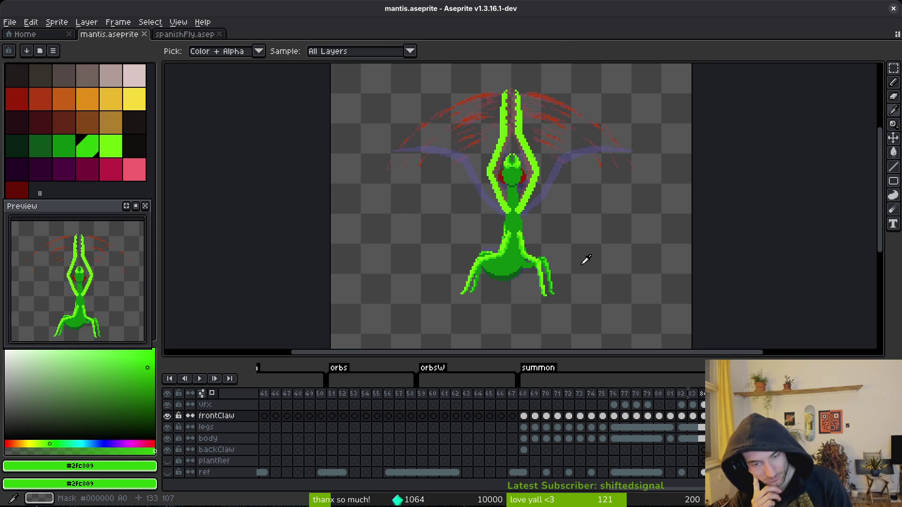
{"action": "key", "text": "b"}
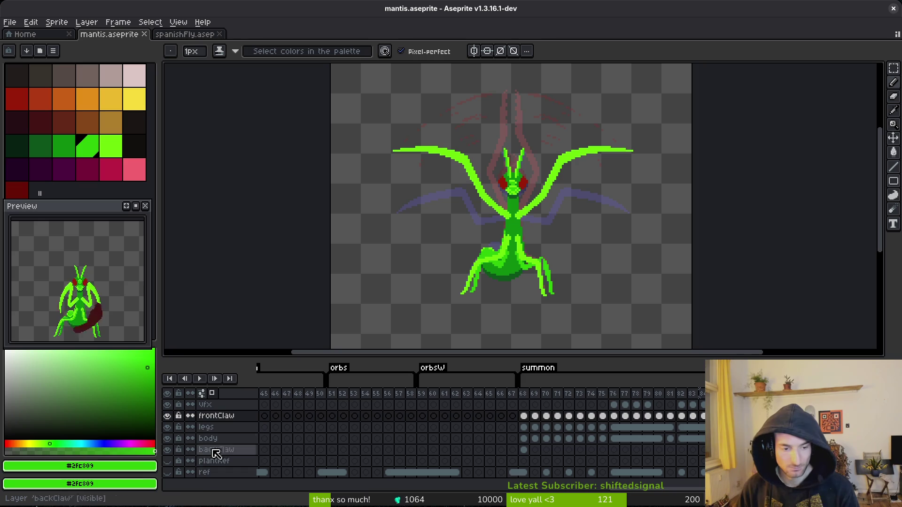
{"action": "left_click", "coordinate": [167, 438]}
Hide the frontClaw layer, make legs the active layer, and centre the zoomed view on both legs.
{"action": "scroll", "coordinate": [470, 263], "scroll_direction": "up", "scroll_amount": 3}
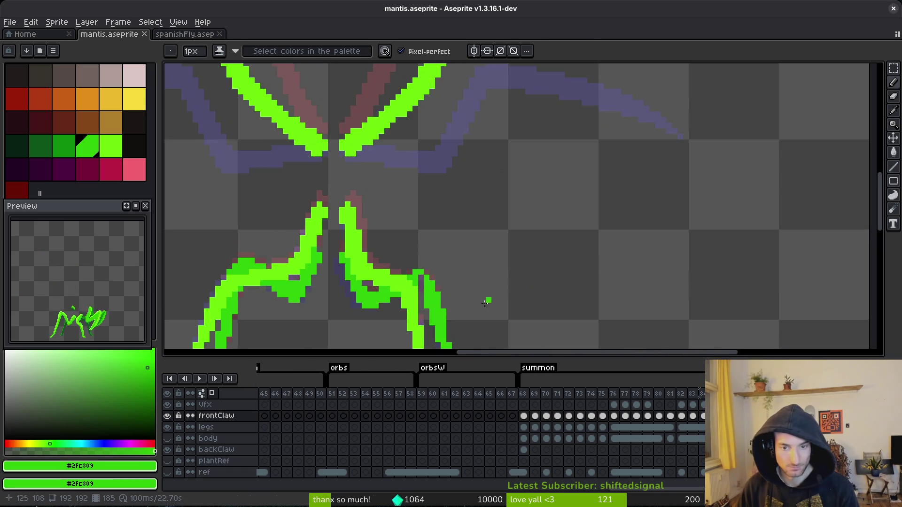
{"action": "left_click", "coordinate": [166, 416]}
{"action": "left_click_drag", "start_coordinate": [403, 239], "coordinate": [464, 200]}
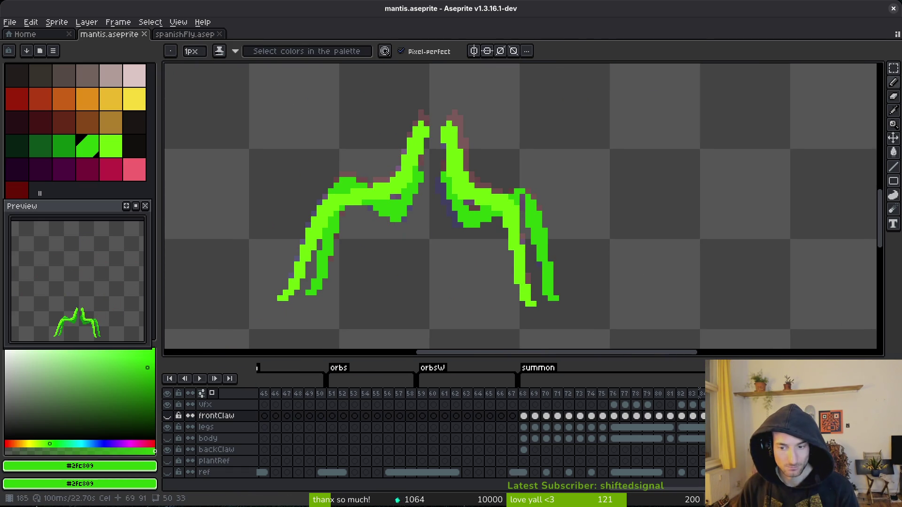
{"action": "key", "text": "Down"}
{"action": "scroll", "coordinate": [536, 228], "scroll_direction": "up", "scroll_amount": 1}
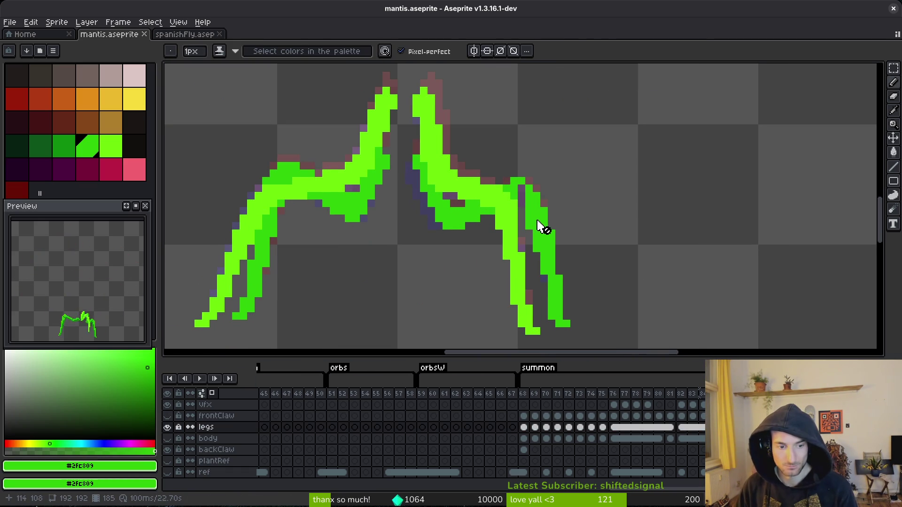
{"action": "key", "text": "m"}
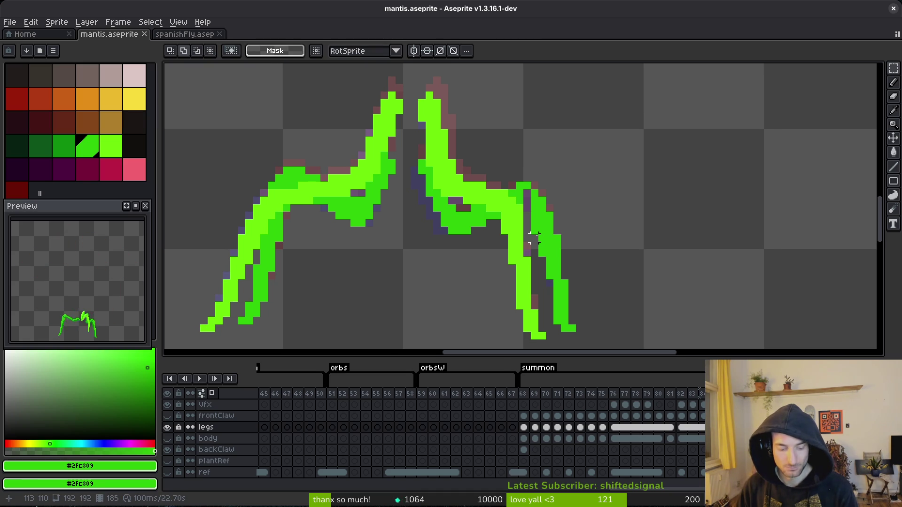
{"action": "left_click_drag", "start_coordinate": [534, 243], "coordinate": [547, 247]}
{"action": "key", "text": "b"}
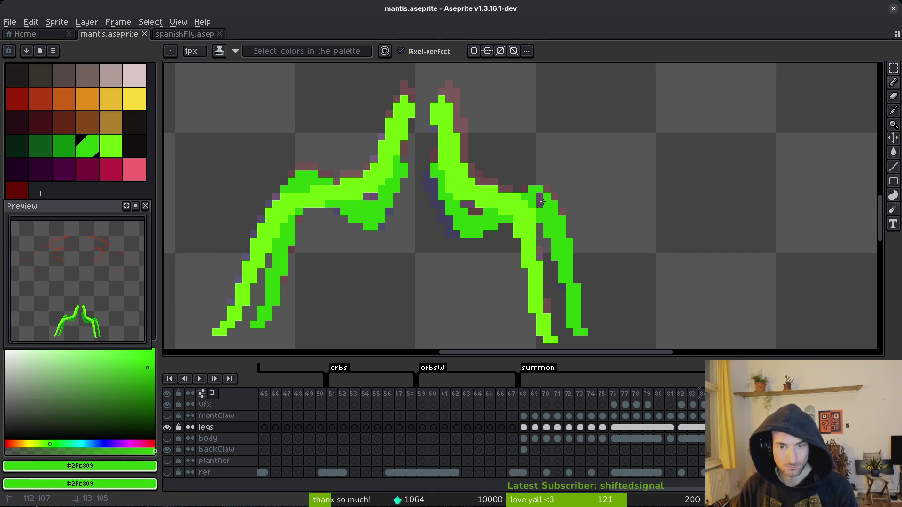
{"action": "scroll", "coordinate": [554, 264], "scroll_direction": "left", "scroll_amount": 3}
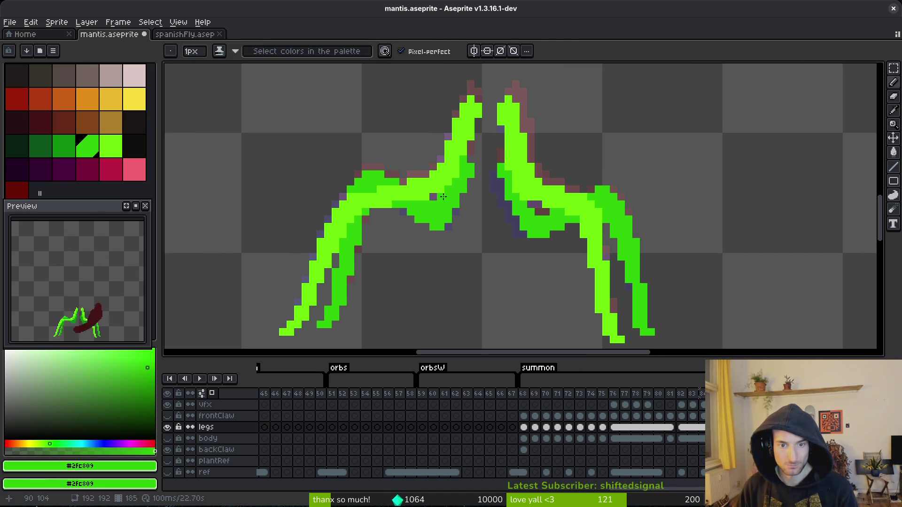
{"action": "mouse_move", "coordinate": [472, 219]}
{"action": "left_mouse_down"}
{"action": "mouse_move", "coordinate": [547, 198]}
{"action": "mouse_move", "coordinate": [534, 219]}
{"action": "left_mouse_up"}
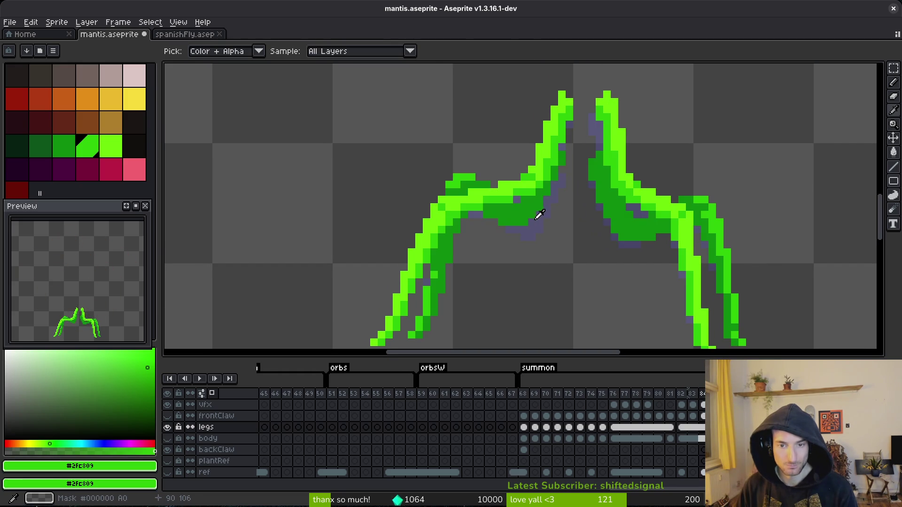
Bucket-fill the upper leg and the legs' inner and outer stripes with the darker green.
{"action": "left_click", "coordinate": [538, 212], "text": "alt"}
{"action": "key", "text": "g"}
{"action": "left_click", "coordinate": [540, 209]}
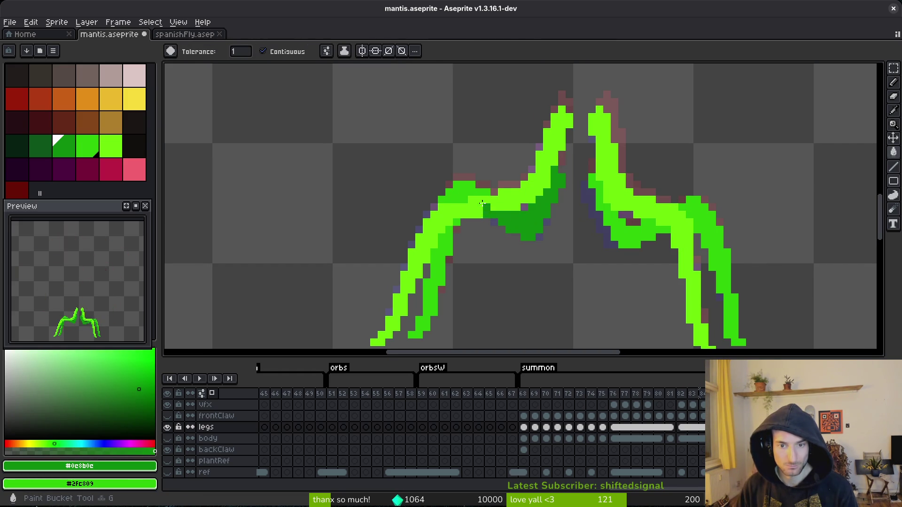
{"action": "left_click", "coordinate": [453, 224]}
{"action": "left_click", "coordinate": [646, 238]}
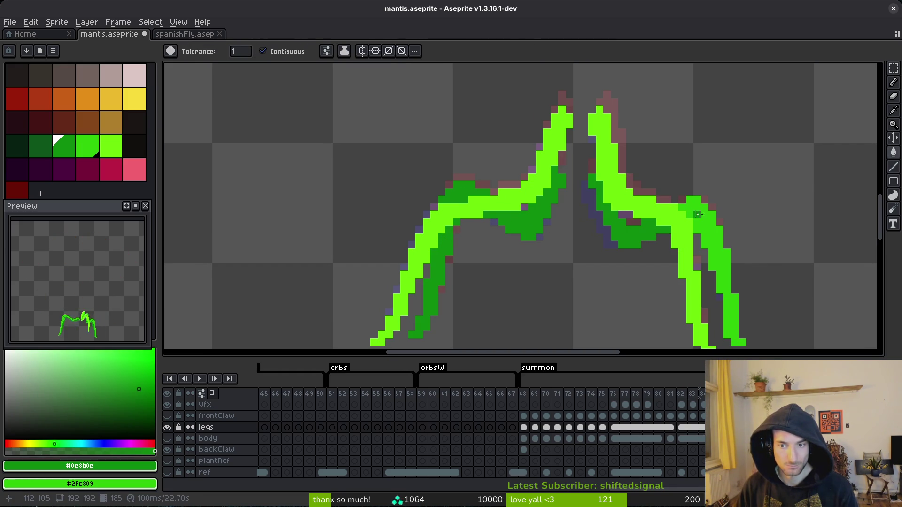
{"action": "left_click", "coordinate": [703, 215]}
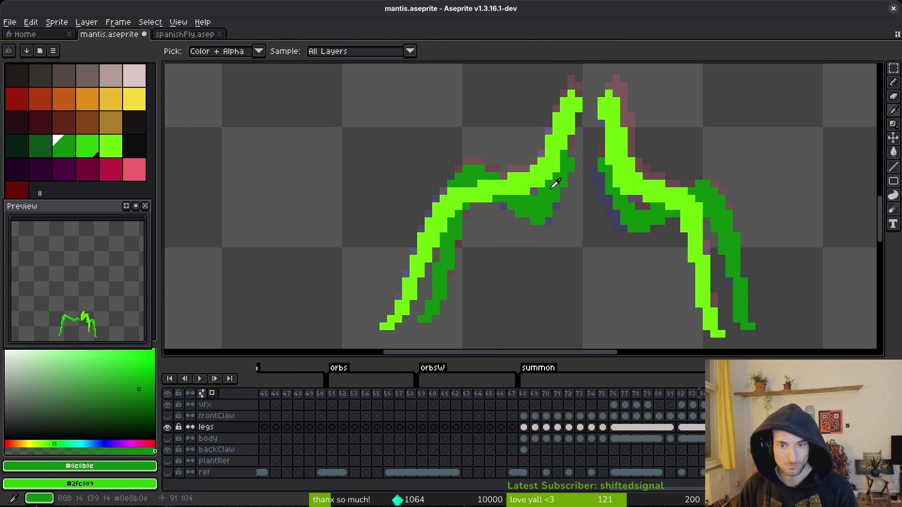
Pick the mid green and pencil touch-up pixels along the upper leg, undoing stray ones.
{"action": "left_click", "coordinate": [548, 177], "text": "alt"}
{"action": "key", "text": "b"}
{"action": "scroll", "coordinate": [546, 174], "scroll_direction": "up", "scroll_amount": 2}
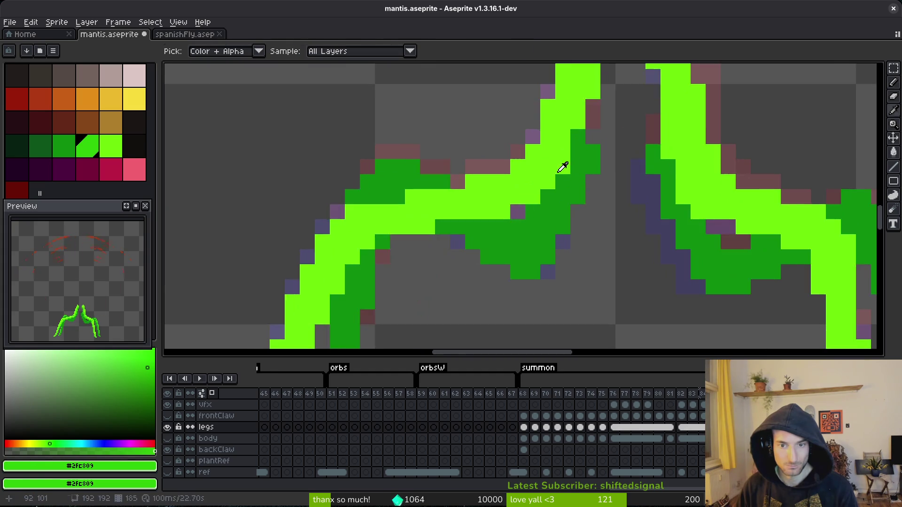
{"action": "left_click", "coordinate": [547, 182]}
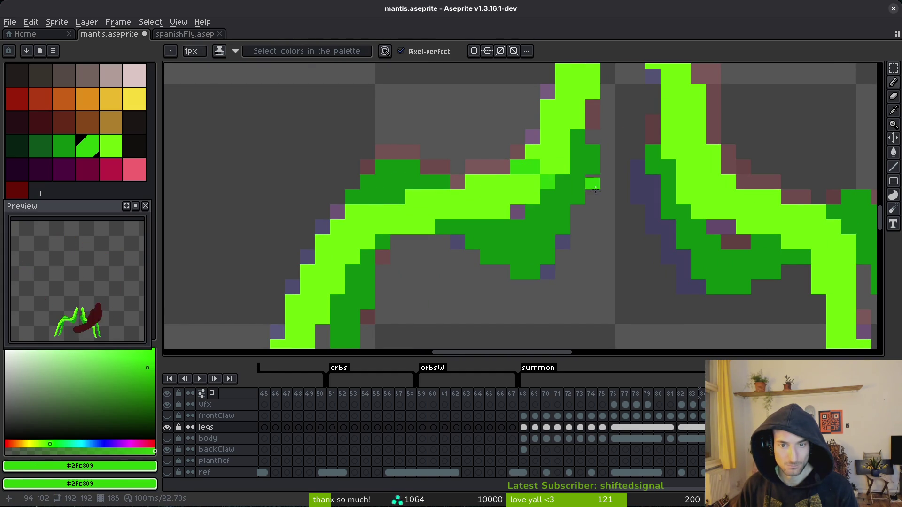
{"action": "left_click_drag", "start_coordinate": [596, 196], "coordinate": [586, 284]}
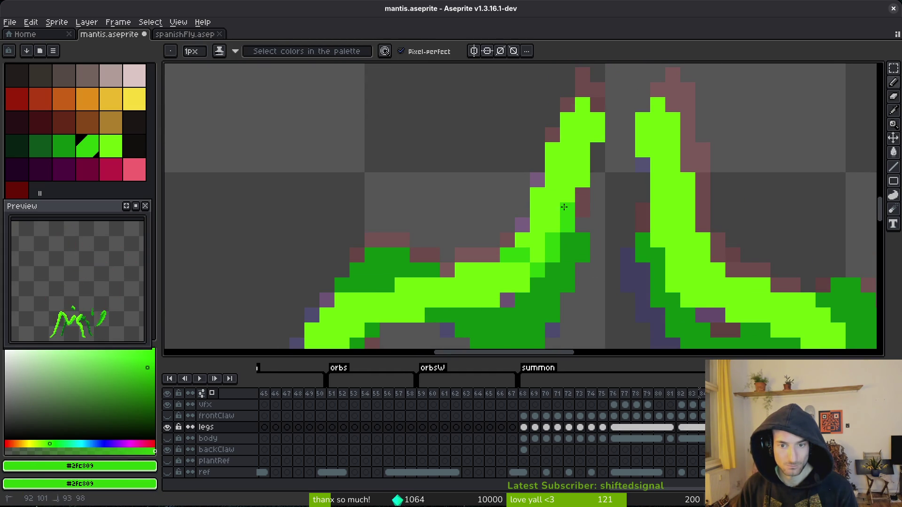
{"action": "key", "text": "ctrl+z"}
{"action": "left_click", "coordinate": [552, 217]}
{"action": "left_click", "coordinate": [553, 255]}
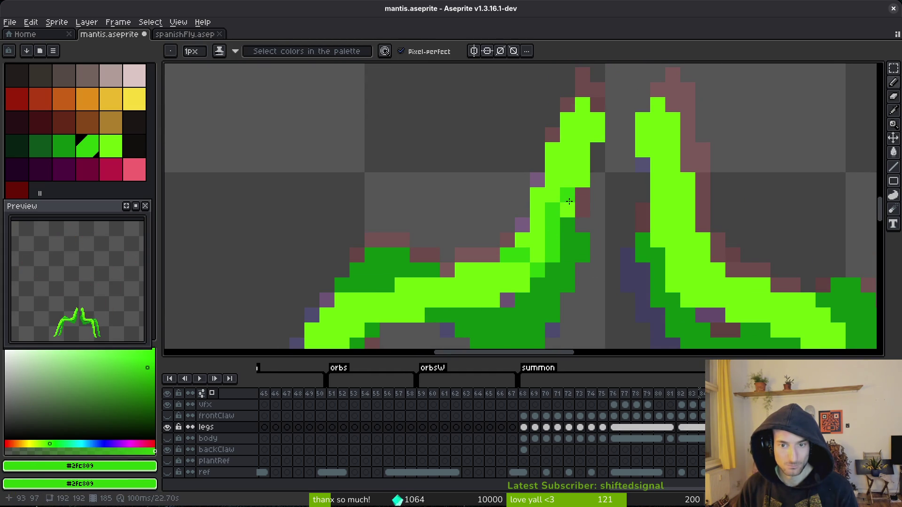
{"action": "left_click_drag", "start_coordinate": [567, 207], "coordinate": [579, 179]}
{"action": "key", "text": "ctrl+z"}
{"action": "scroll", "coordinate": [585, 139], "scroll_direction": "down", "scroll_amount": 5}
Turn lime pixels on the left leg mid green and shade a stroke down that leg.
{"action": "key", "text": "i"}
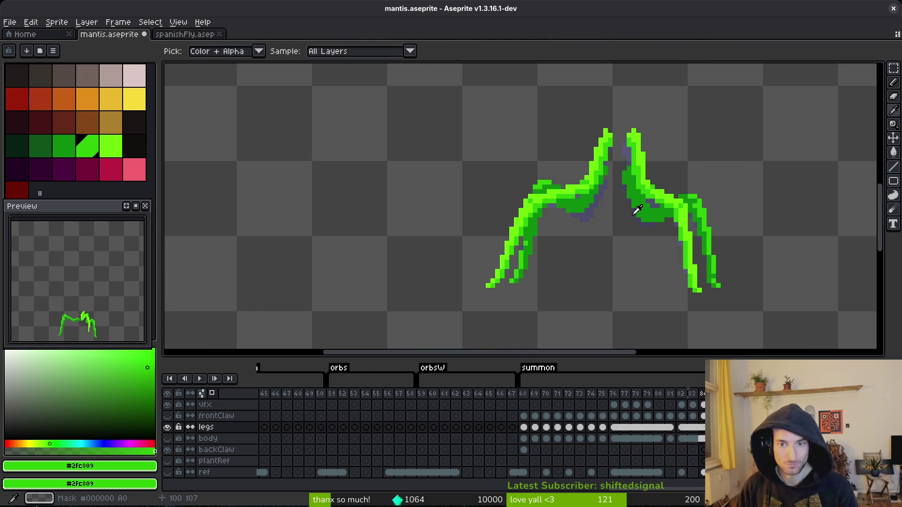
{"action": "scroll", "coordinate": [587, 212], "scroll_direction": "up", "scroll_amount": 4}
{"action": "key", "text": "b"}
{"action": "left_click", "coordinate": [566, 192]}
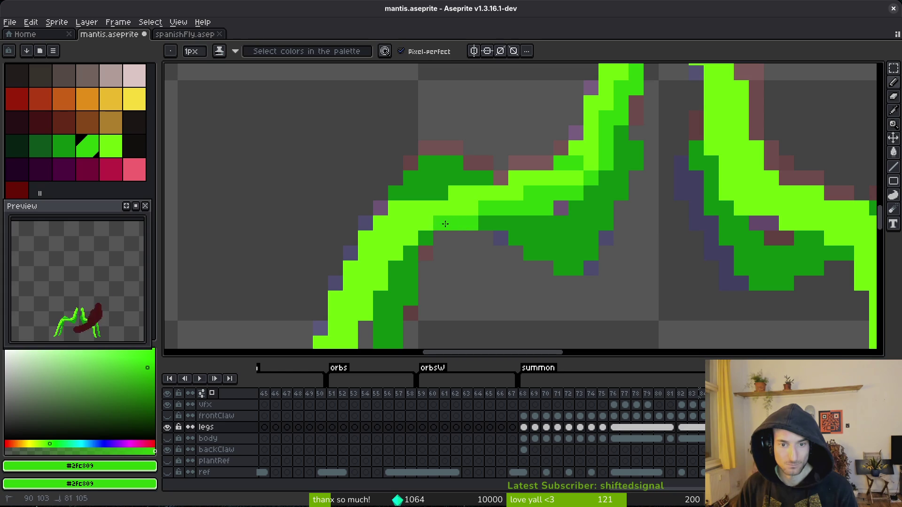
{"action": "right_click", "coordinate": [514, 182], "text": "alt"}
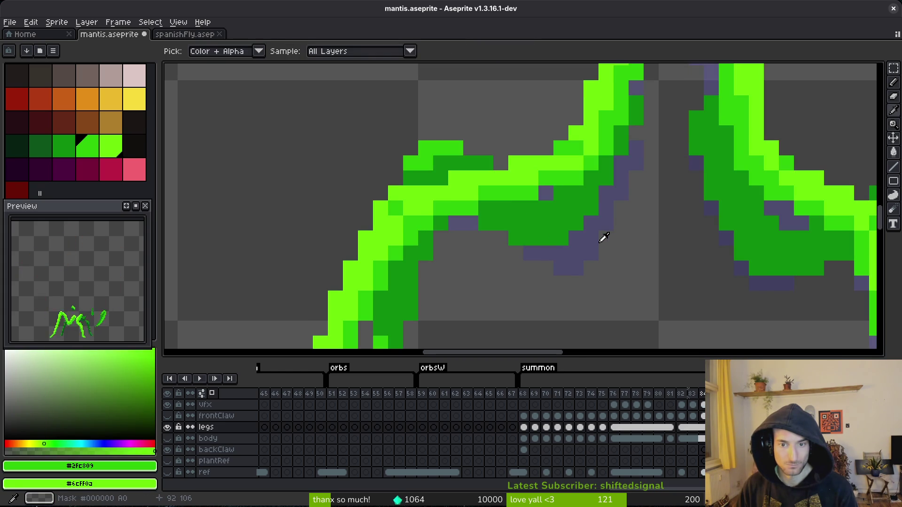
{"action": "left_click", "coordinate": [425, 253]}
{"action": "left_click", "coordinate": [381, 223]}
{"action": "left_click", "coordinate": [396, 253]}
{"action": "left_click_drag", "start_coordinate": [395, 253], "coordinate": [624, 207]}
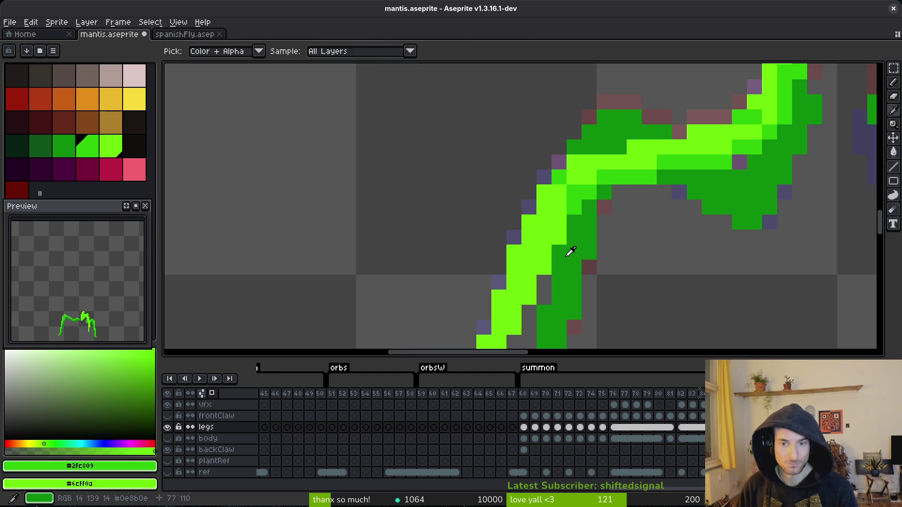
{"action": "key", "text": "alt"}
{"action": "left_click_drag", "start_coordinate": [544, 251], "coordinate": [532, 285]}
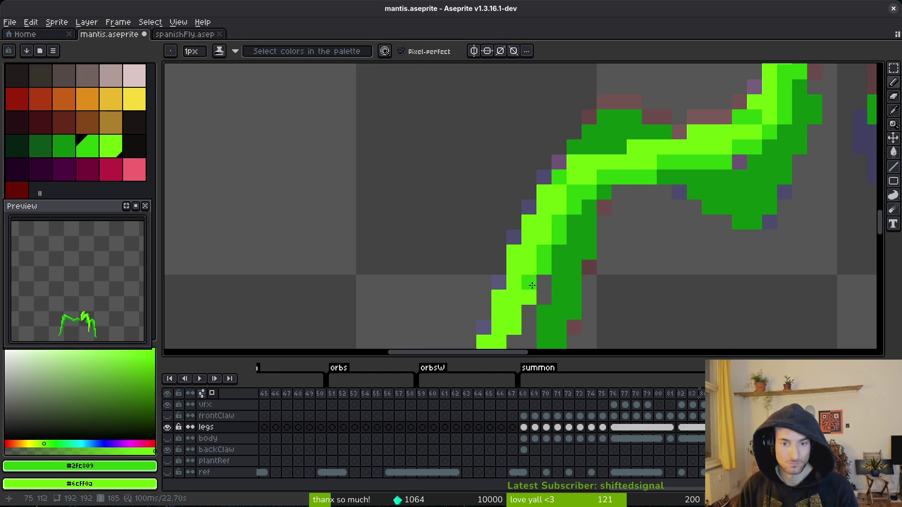
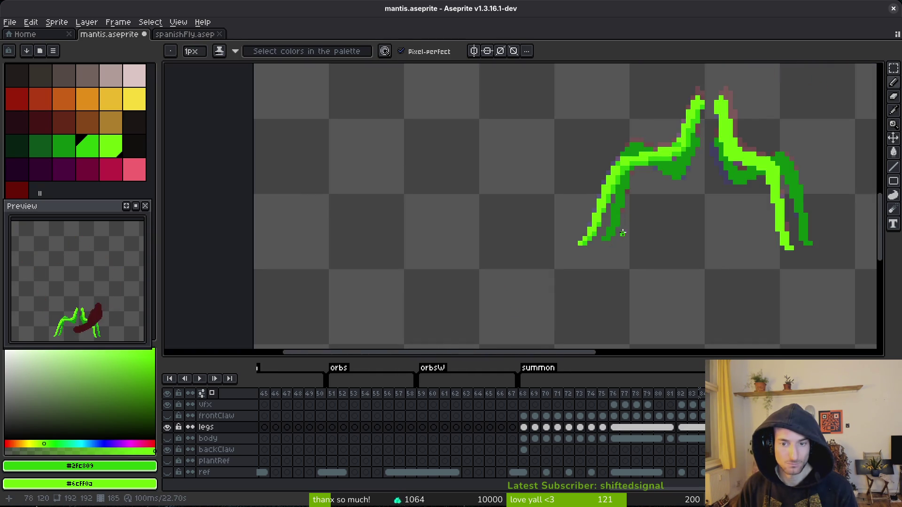
Zoom in on the mantis legs and eyedrop the dark green #2fc809 from the leg.
{"action": "scroll", "coordinate": [608, 235], "scroll_direction": "up", "scroll_amount": 3}
{"action": "key", "text": "alt"}
{"action": "key", "text": "alt"}
{"action": "scroll", "coordinate": [670, 196], "scroll_direction": "down", "scroll_amount": 3}
{"action": "key", "text": "alt"}
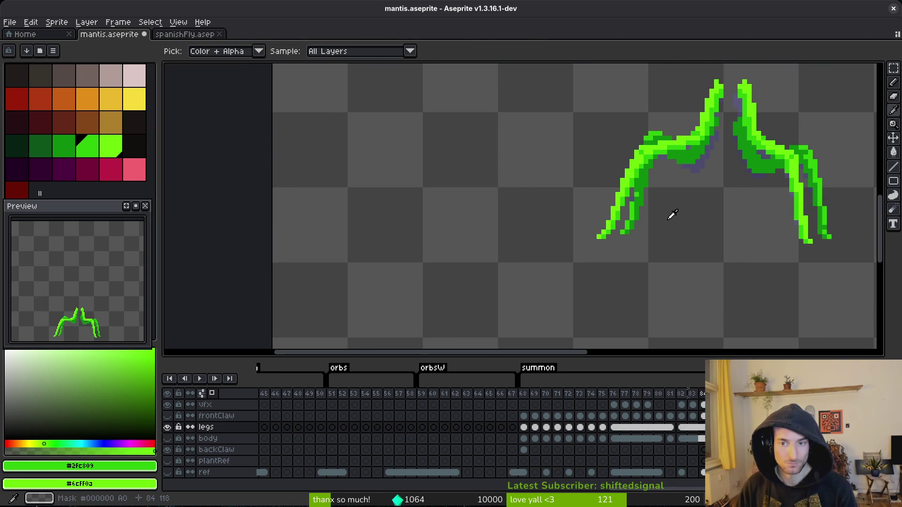
{"action": "key", "text": "alt"}
{"action": "scroll", "coordinate": [617, 217], "scroll_direction": "up", "scroll_amount": 3}
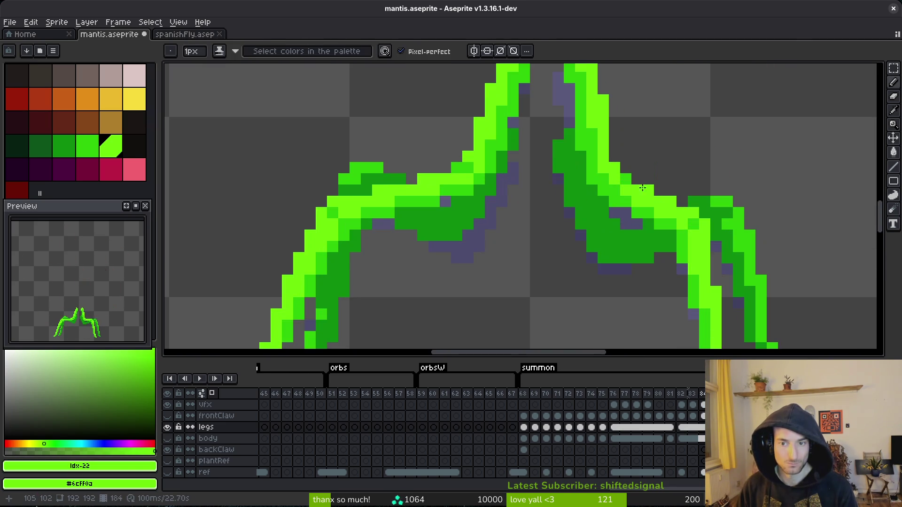
{"action": "key", "text": "alt"}
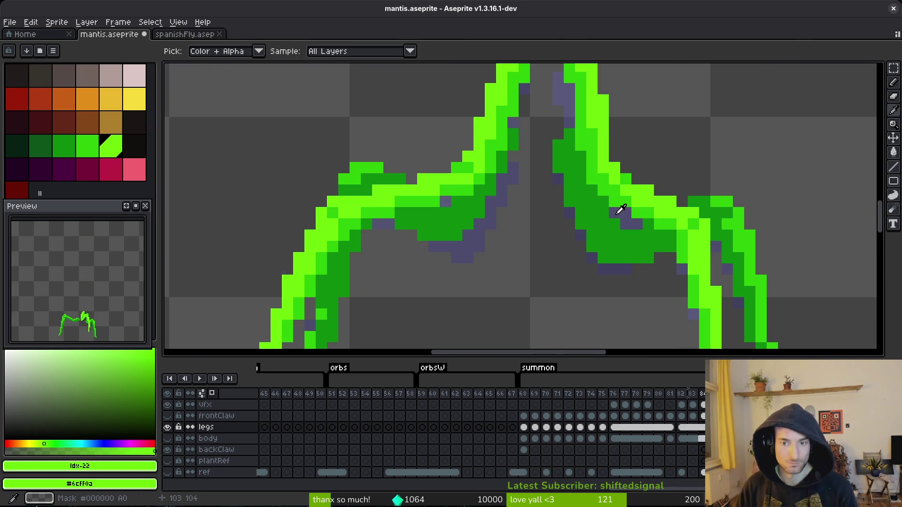
{"action": "left_click", "coordinate": [612, 192], "text": "alt"}
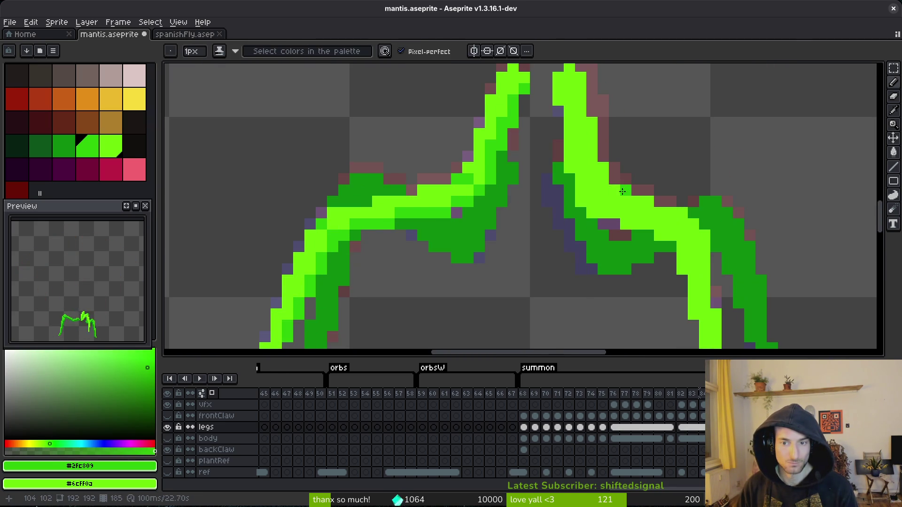
Repaint light-green pixels on the upper right leg dark green.
{"action": "left_click_drag", "start_coordinate": [602, 199], "coordinate": [592, 202]}
{"action": "left_click", "coordinate": [625, 223]}
{"action": "left_click_drag", "start_coordinate": [585, 192], "coordinate": [569, 130]}
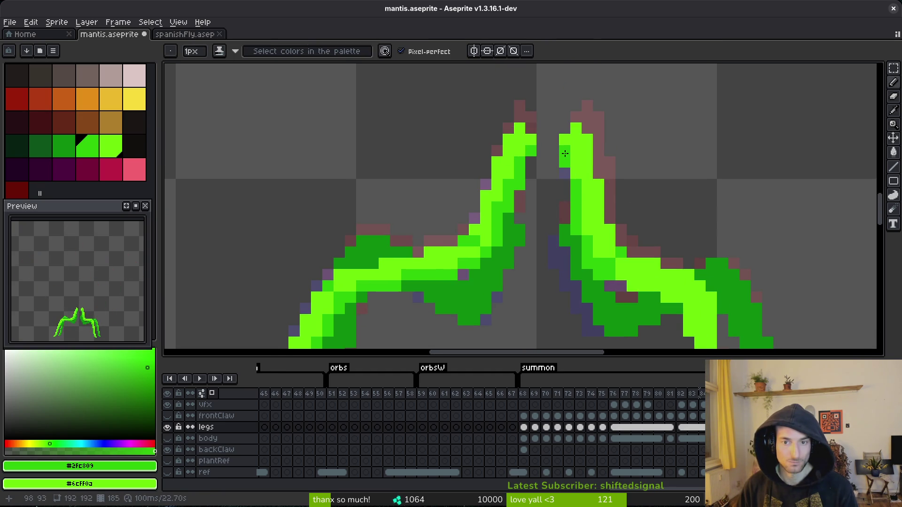
{"action": "left_click", "coordinate": [575, 164]}
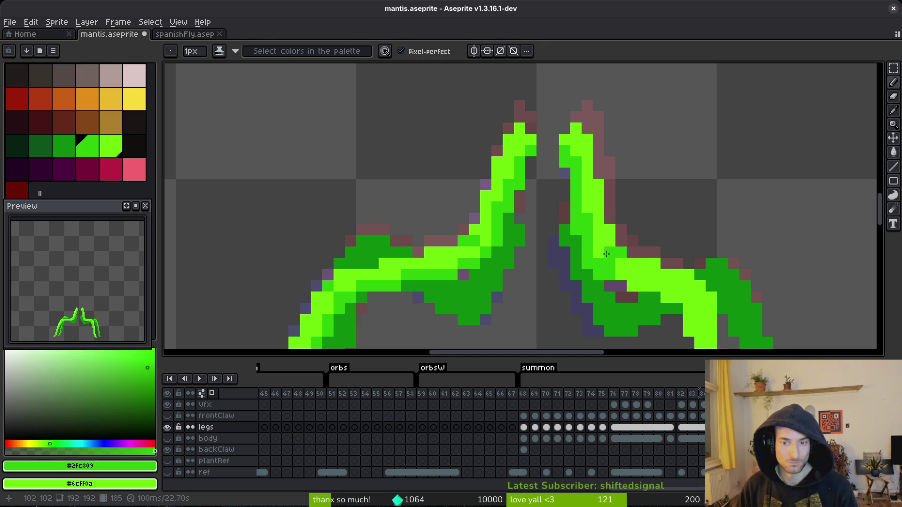
Compare with the previous frame, then darken another light-green pixel on the right leg.
{"action": "key", "text": "Left"}
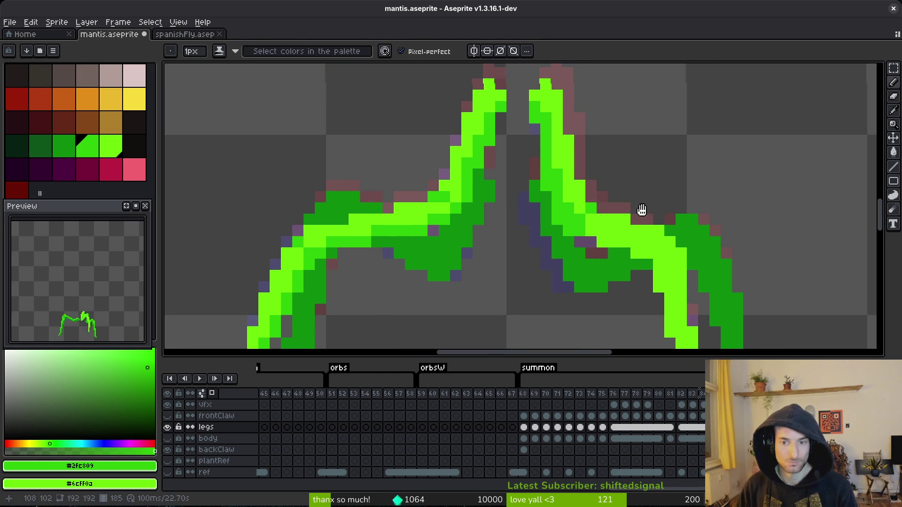
{"action": "scroll", "coordinate": [644, 240], "scroll_direction": "down", "scroll_amount": 3}
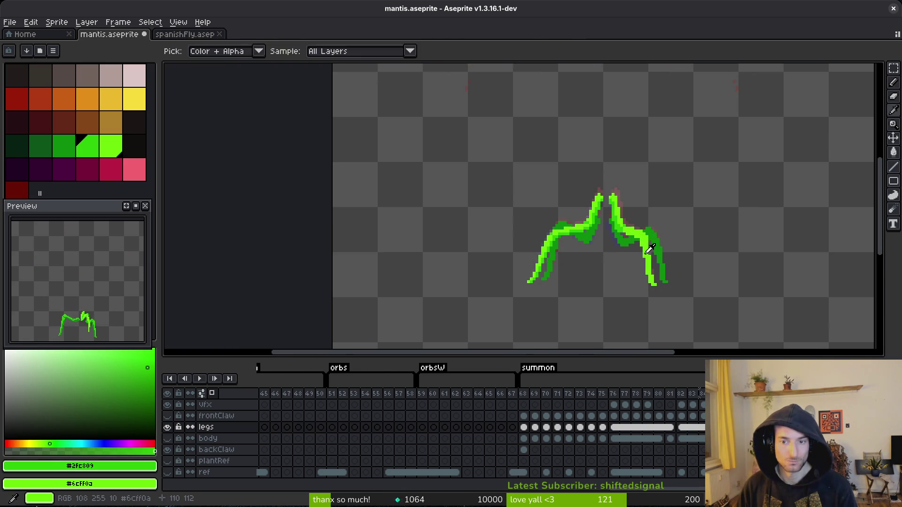
{"action": "scroll", "coordinate": [648, 246], "scroll_direction": "up", "scroll_amount": 2}
{"action": "key", "text": "Right"}
{"action": "left_click_drag", "start_coordinate": [648, 213], "coordinate": [601, 213]}
{"action": "scroll", "coordinate": [601, 214], "scroll_direction": "up", "scroll_amount": 2}
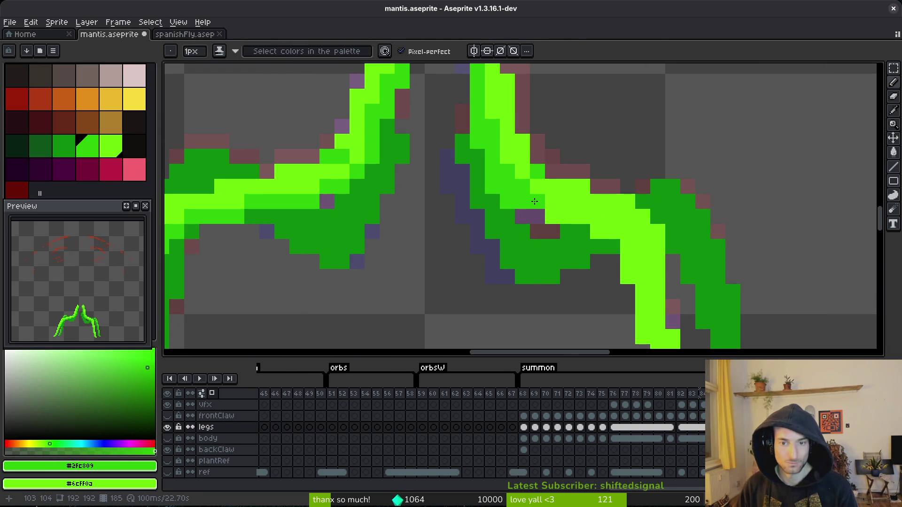
{"action": "left_click", "coordinate": [657, 232]}
Darken strips and a column of pixels along the lower right leg.
{"action": "scroll", "coordinate": [639, 229], "scroll_direction": "down", "scroll_amount": 4}
{"action": "scroll", "coordinate": [606, 236], "scroll_direction": "up", "scroll_amount": 3}
{"action": "scroll", "coordinate": [611, 242], "scroll_direction": "down", "scroll_amount": 3}
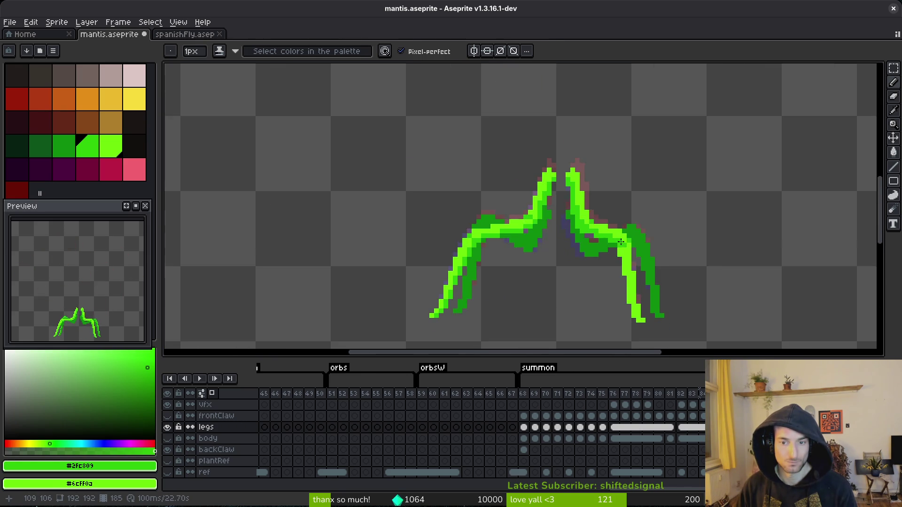
{"action": "scroll", "coordinate": [624, 247], "scroll_direction": "up", "scroll_amount": 1}
{"action": "scroll", "coordinate": [624, 247], "scroll_direction": "down", "scroll_amount": 1}
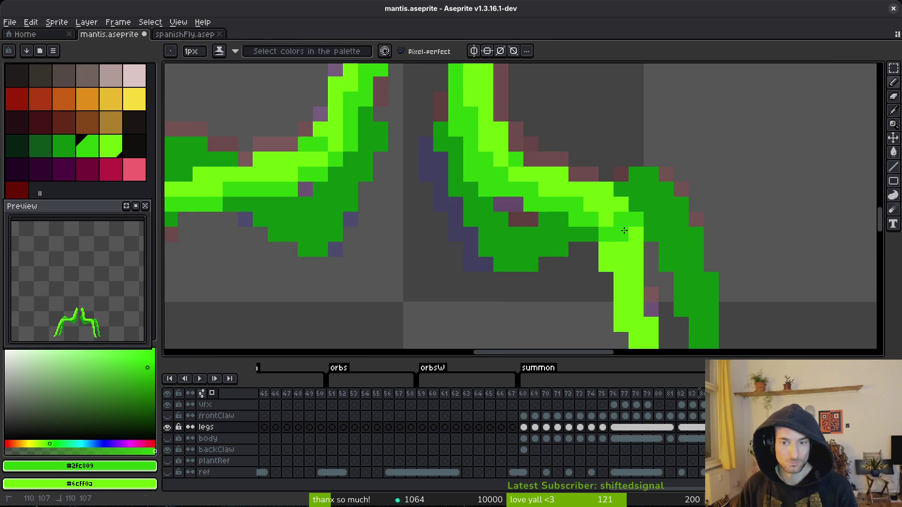
{"action": "scroll", "coordinate": [648, 286], "scroll_direction": "down", "scroll_amount": 2}
{"action": "scroll", "coordinate": [587, 181], "scroll_direction": "up", "scroll_amount": 3}
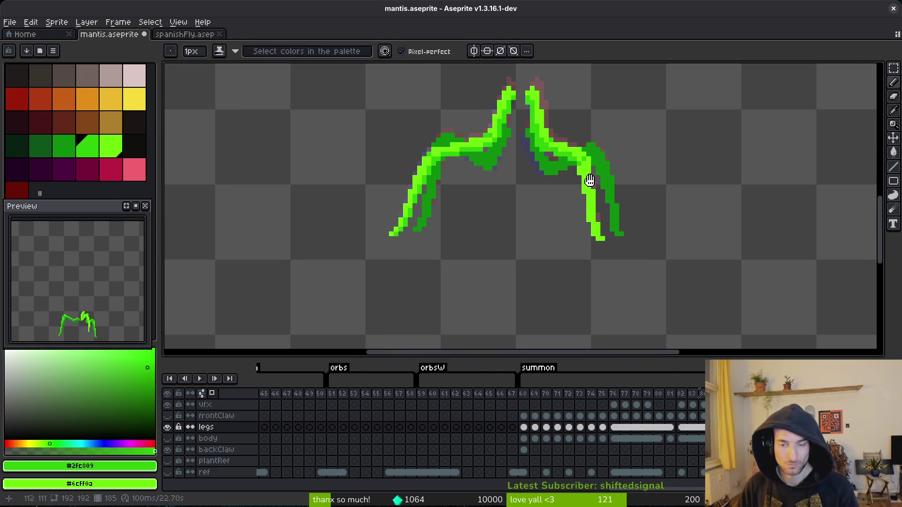
{"action": "left_click_drag", "start_coordinate": [555, 145], "coordinate": [570, 198]}
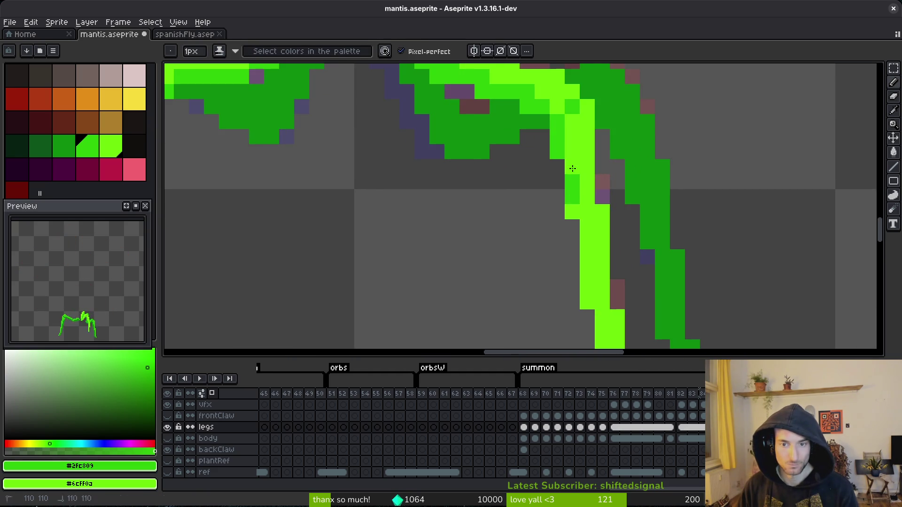
{"action": "scroll", "coordinate": [592, 264], "scroll_direction": "down", "scroll_amount": 2}
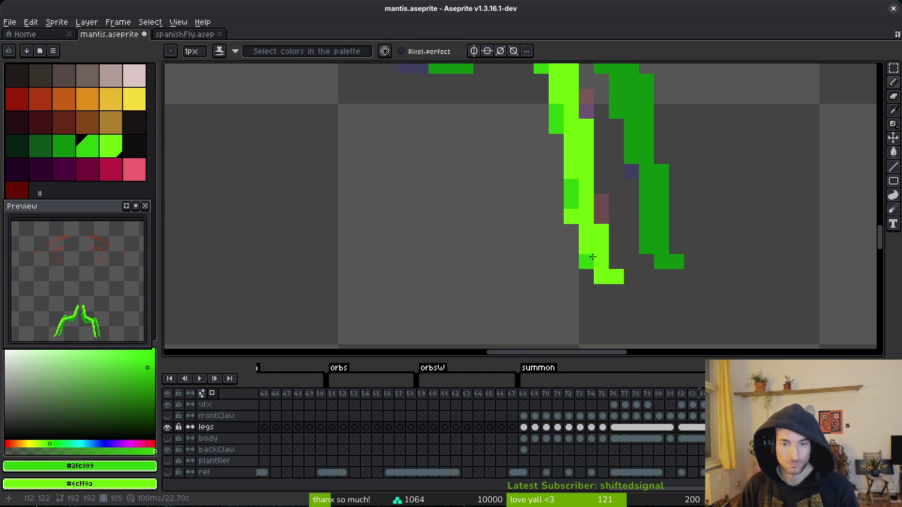
{"action": "left_click_drag", "start_coordinate": [602, 280], "coordinate": [581, 244]}
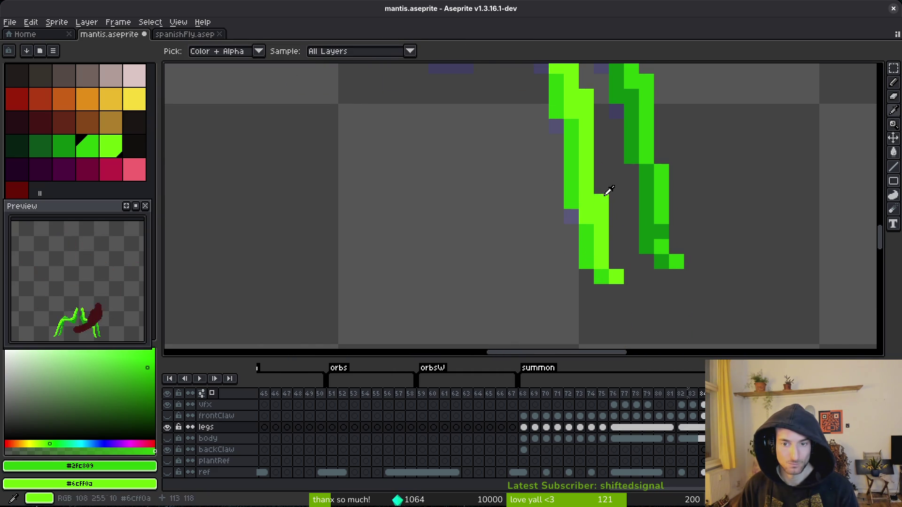
{"action": "mouse_move", "coordinate": [571, 171]}
{"action": "left_mouse_down"}
{"action": "mouse_move", "coordinate": [571, 158]}
{"action": "mouse_move", "coordinate": [578, 217]}
{"action": "left_mouse_up"}
Play the animation to review the leg shading and save mantis.aseprite.
{"action": "scroll", "coordinate": [611, 221], "scroll_direction": "down", "scroll_amount": 5}
{"action": "key", "text": "alt"}
{"action": "key", "text": "Return"}
{"action": "key", "text": "ctrl+s"}
Pick a colour from the sprite and paint new green pixels on the right leg.
{"action": "scroll", "coordinate": [632, 181], "scroll_direction": "up", "scroll_amount": 5}
{"action": "mouse_move", "coordinate": [599, 174]}
{"action": "left_mouse_down"}
{"action": "mouse_move", "coordinate": [599, 151]}
{"action": "mouse_move", "coordinate": [582, 154]}
{"action": "mouse_move", "coordinate": [618, 172]}
{"action": "mouse_move", "coordinate": [643, 219]}
{"action": "left_mouse_up"}
{"action": "key", "text": "alt"}
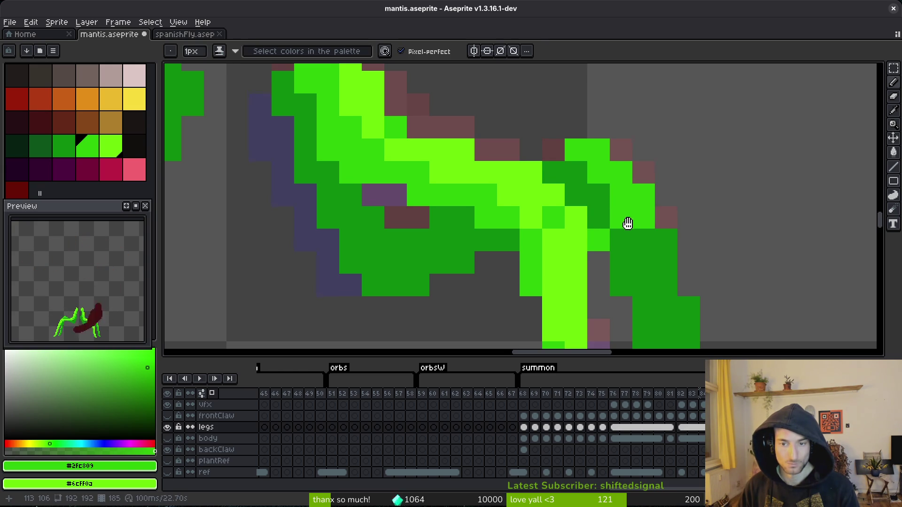
{"action": "scroll", "coordinate": [629, 226], "scroll_direction": "down", "scroll_amount": 3}
{"action": "scroll", "coordinate": [658, 235], "scroll_direction": "up", "scroll_amount": 2}
{"action": "left_click_drag", "start_coordinate": [662, 225], "coordinate": [668, 261]}
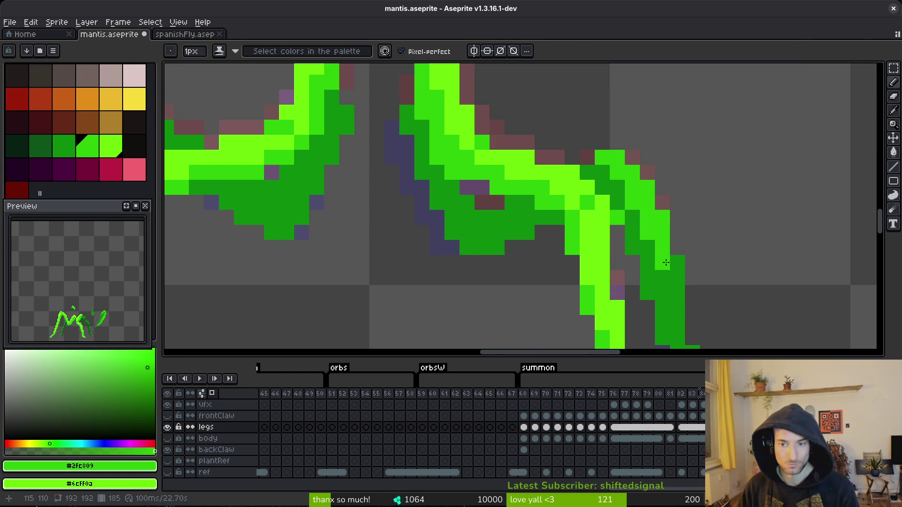
Repaint the leg's dark-green column and neighbouring pixels bright green.
{"action": "scroll", "coordinate": [669, 261], "scroll_direction": "down", "scroll_amount": 3}
{"action": "scroll", "coordinate": [685, 246], "scroll_direction": "right", "scroll_amount": 3}
{"action": "scroll", "coordinate": [684, 246], "scroll_direction": "down", "scroll_amount": 2}
{"action": "left_click", "coordinate": [595, 161]}
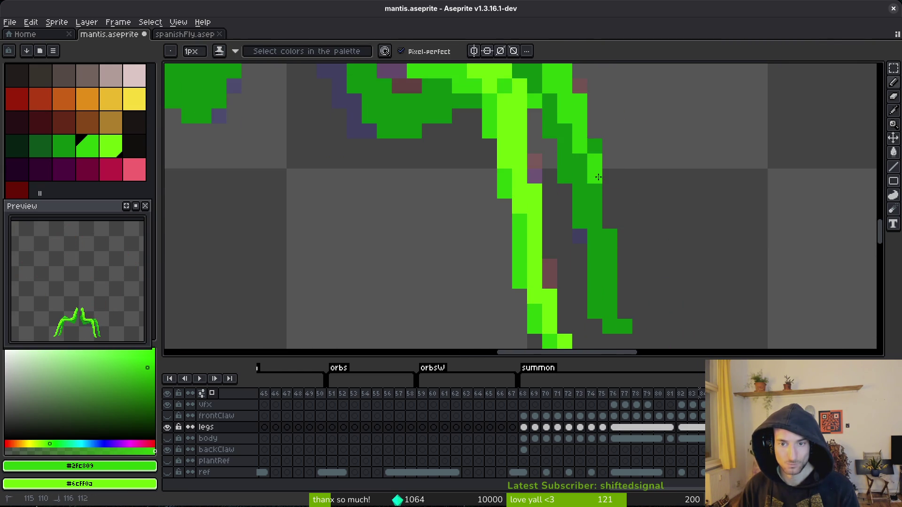
{"action": "left_click_drag", "start_coordinate": [600, 221], "coordinate": [610, 280]}
{"action": "left_click", "coordinate": [625, 326]}
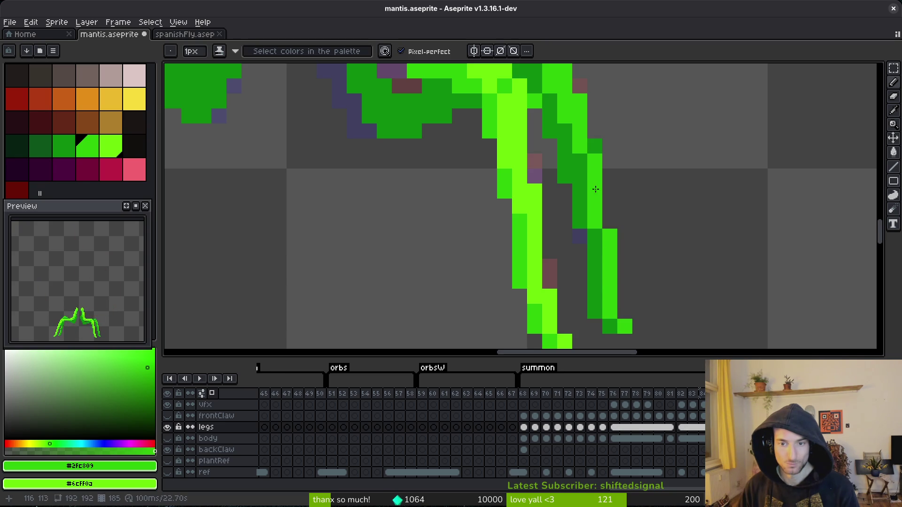
Pick mid-green and fill it down the inner edge of the left leg.
{"action": "scroll", "coordinate": [624, 197], "scroll_direction": "down", "scroll_amount": 4}
{"action": "key", "text": "alt"}
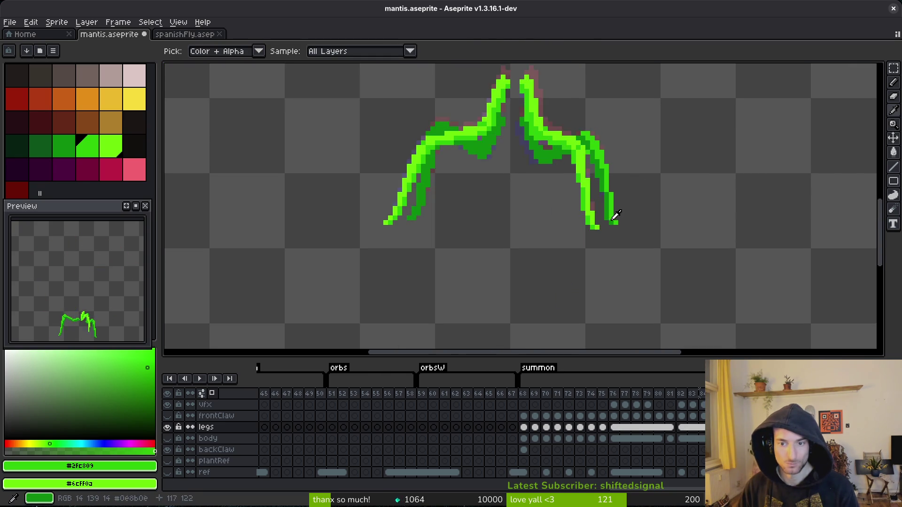
{"action": "scroll", "coordinate": [615, 215], "scroll_direction": "up", "scroll_amount": 5}
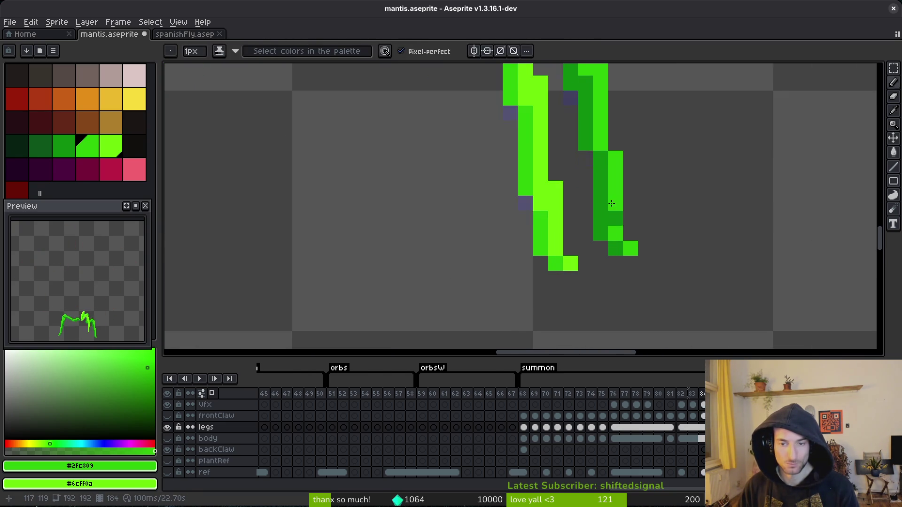
{"action": "scroll", "coordinate": [618, 218], "scroll_direction": "down", "scroll_amount": 4}
{"action": "left_click_drag", "start_coordinate": [586, 201], "coordinate": [697, 229]}
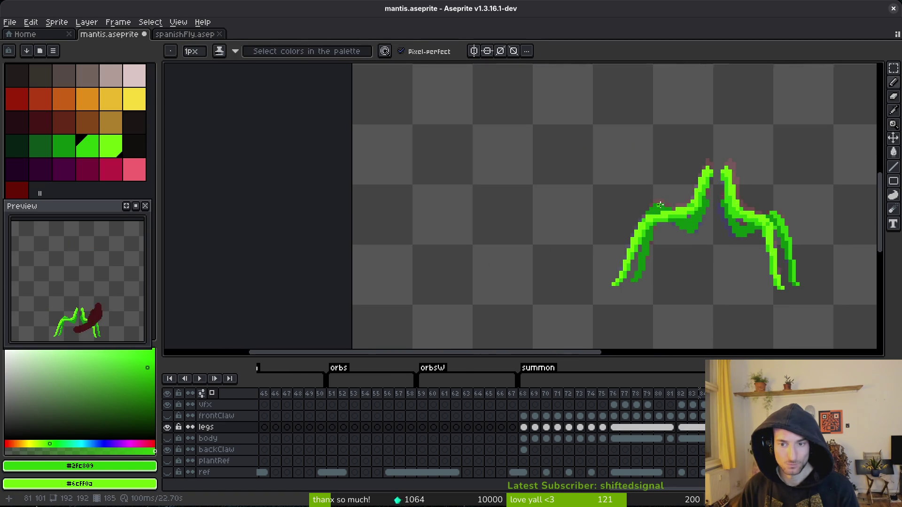
{"action": "scroll", "coordinate": [677, 221], "scroll_direction": "up", "scroll_amount": 2}
{"action": "scroll", "coordinate": [629, 228], "scroll_direction": "down", "scroll_amount": 2}
{"action": "scroll", "coordinate": [662, 213], "scroll_direction": "up", "scroll_amount": 2}
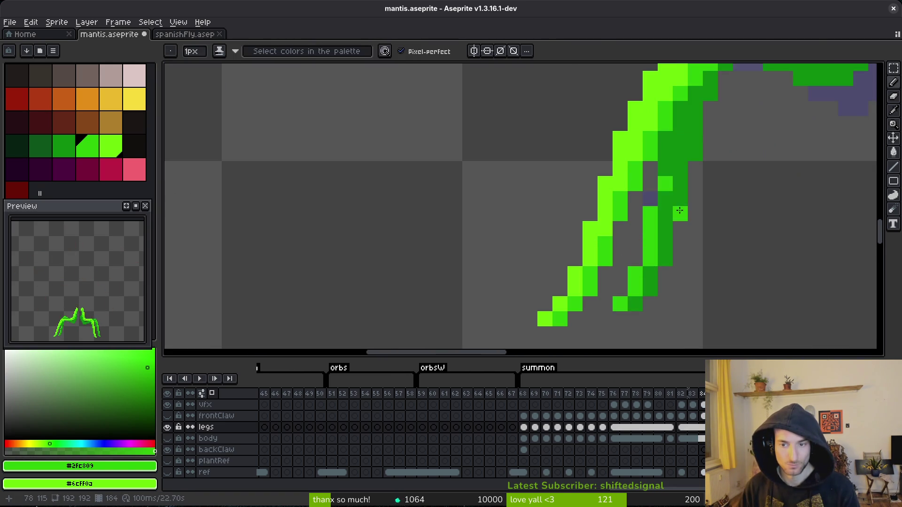
{"action": "left_click_drag", "start_coordinate": [653, 199], "coordinate": [652, 241]}
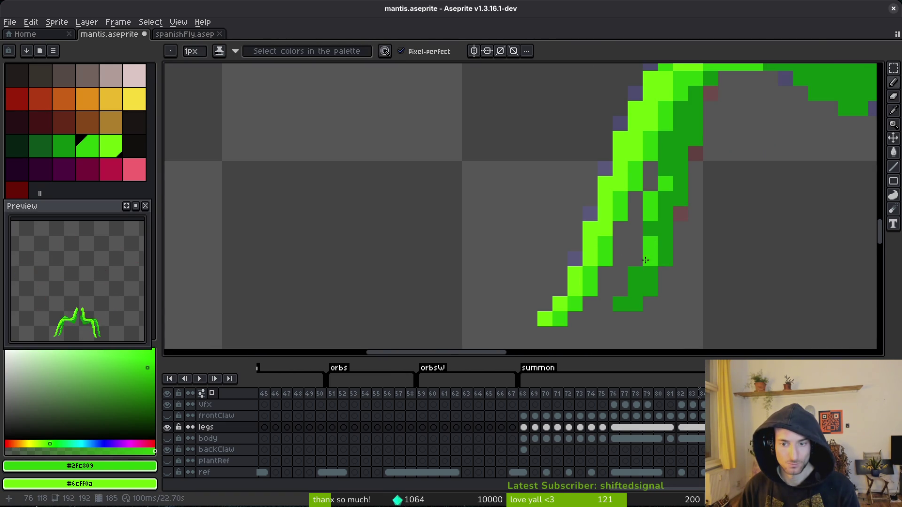
Recentre the mantis legs and save mantis.aseprite.
{"action": "scroll", "coordinate": [692, 230], "scroll_direction": "down", "scroll_amount": 5}
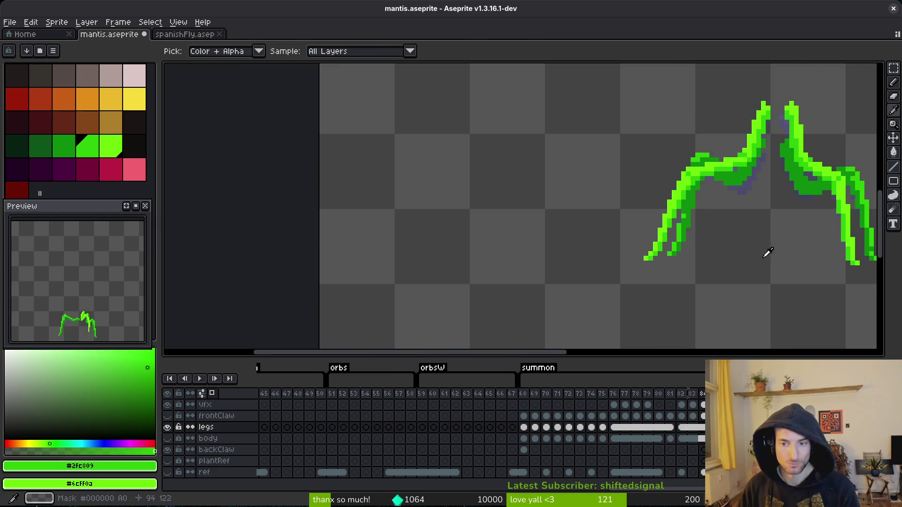
{"action": "scroll", "coordinate": [771, 255], "scroll_direction": "up", "scroll_amount": 4}
{"action": "scroll", "coordinate": [780, 254], "scroll_direction": "down", "scroll_amount": 6}
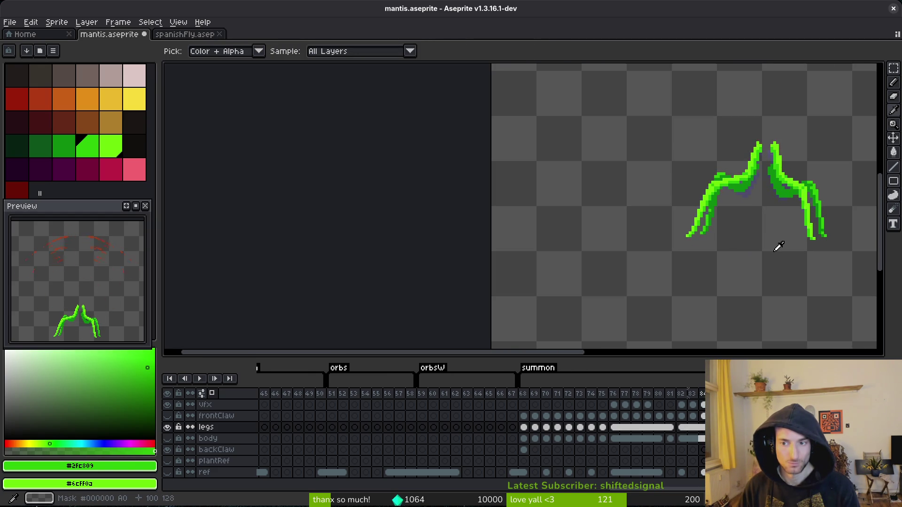
{"action": "left_click_drag", "start_coordinate": [751, 250], "coordinate": [715, 252]}
{"action": "key", "text": "ctrl+s"}
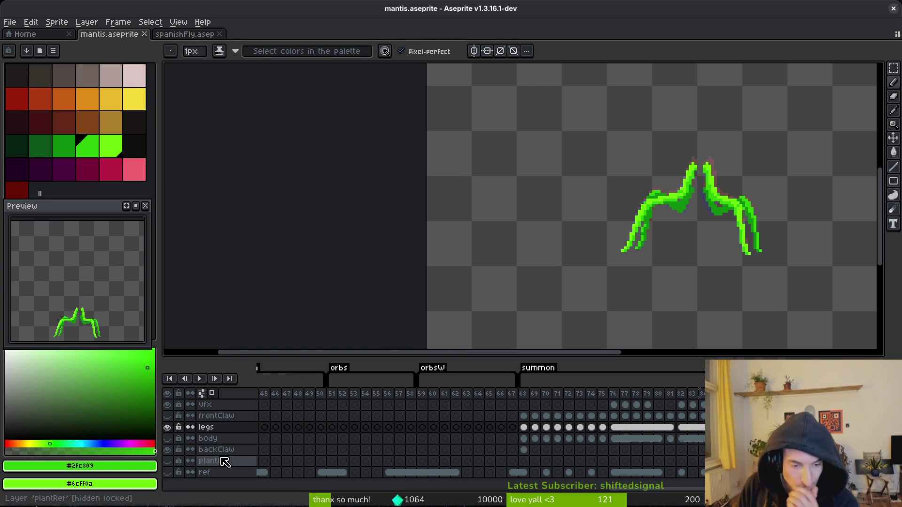
Show the body and frontClaw layers, then play the animation to review the whole mantis.
{"action": "left_click", "coordinate": [167, 438]}
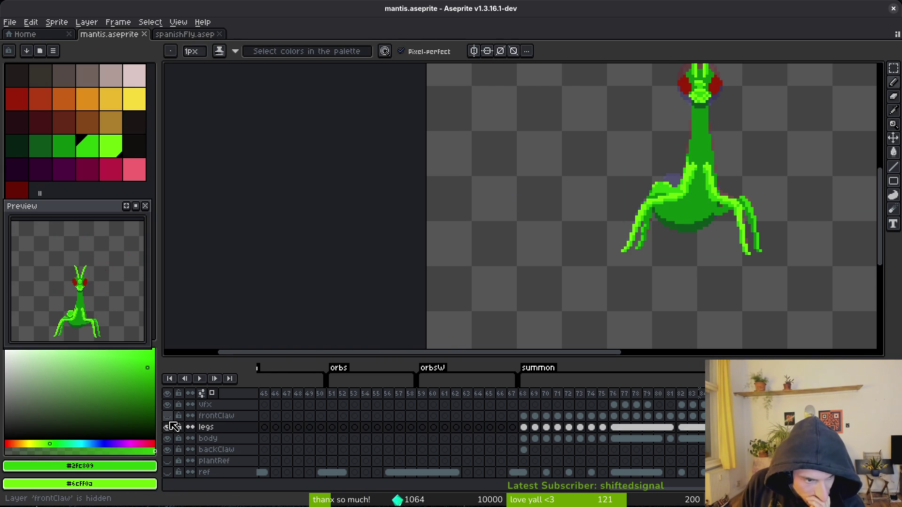
{"action": "left_click", "coordinate": [167, 416]}
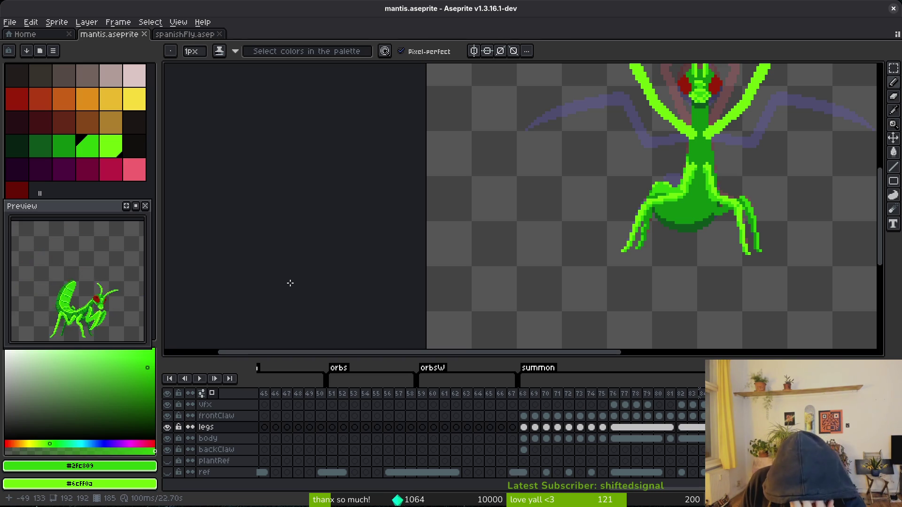
{"action": "left_click_drag", "start_coordinate": [699, 250], "coordinate": [714, 271]}
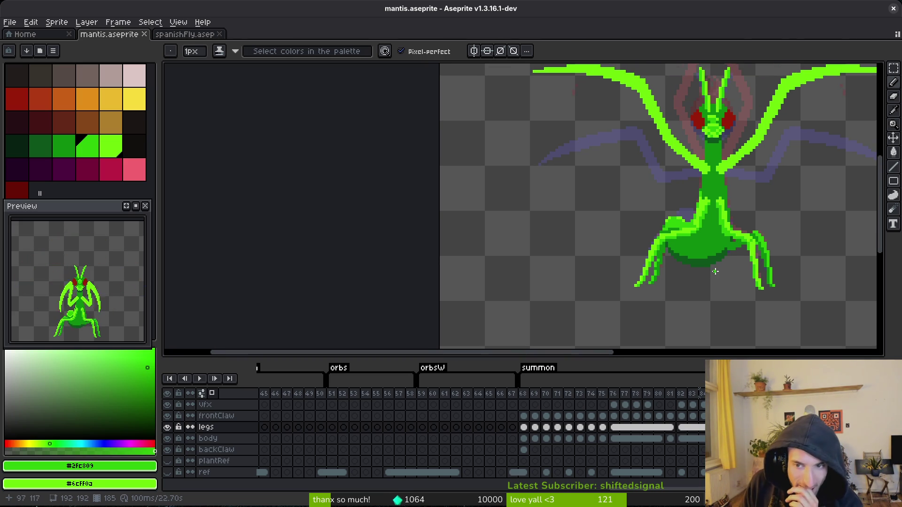
{"action": "key", "text": "Return"}
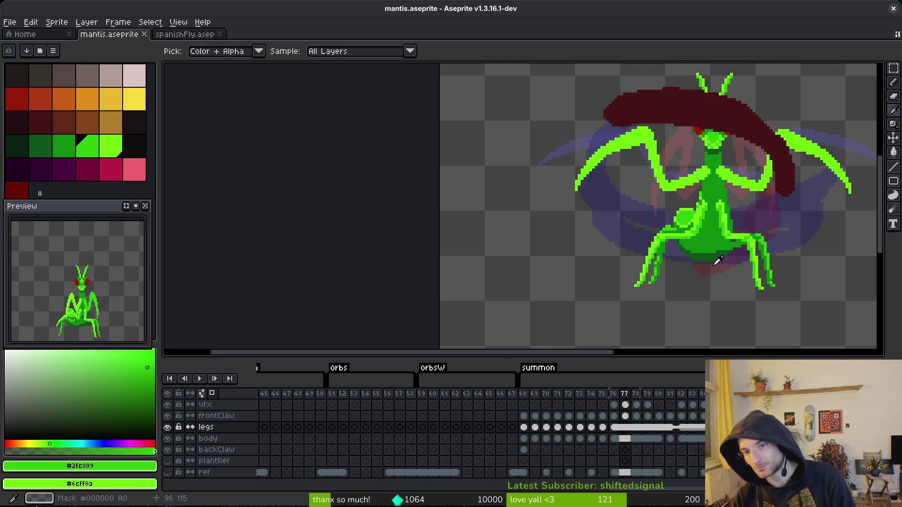
Hide the vfx layer, save mantis.aseprite, and stop playback on frame 72.
{"action": "key", "text": "v"}
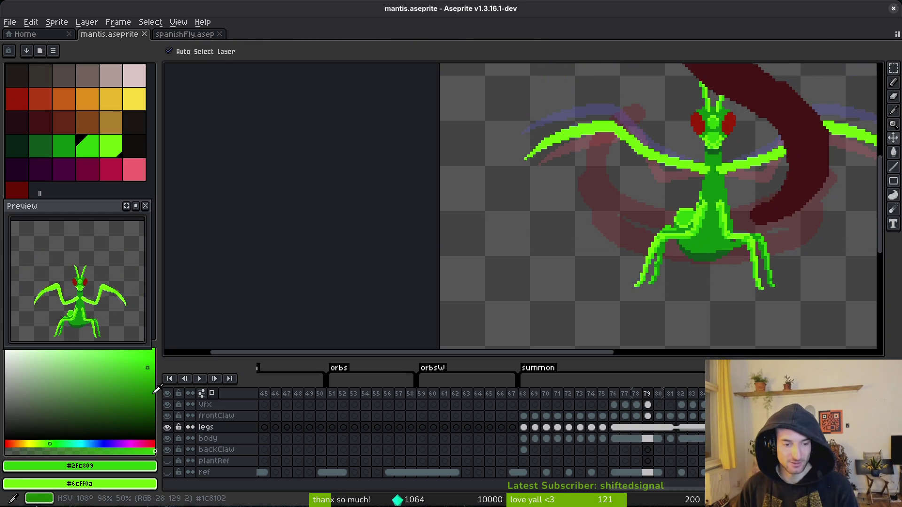
{"action": "left_click", "coordinate": [167, 405]}
{"action": "key", "text": "b"}
{"action": "key", "text": "ctrl+s"}
{"action": "key", "text": "Return"}
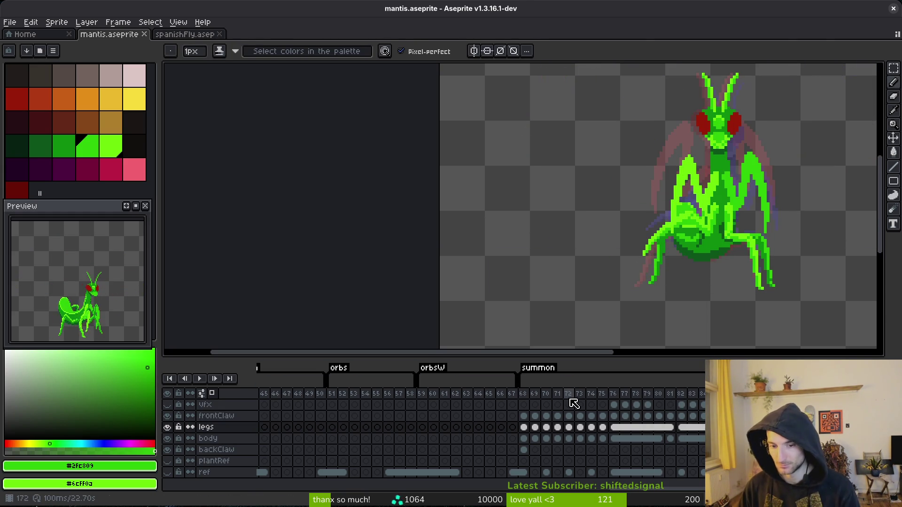
{"action": "left_click", "coordinate": [570, 404]}
{"action": "scroll", "coordinate": [670, 283], "scroll_direction": "down", "scroll_amount": 3}
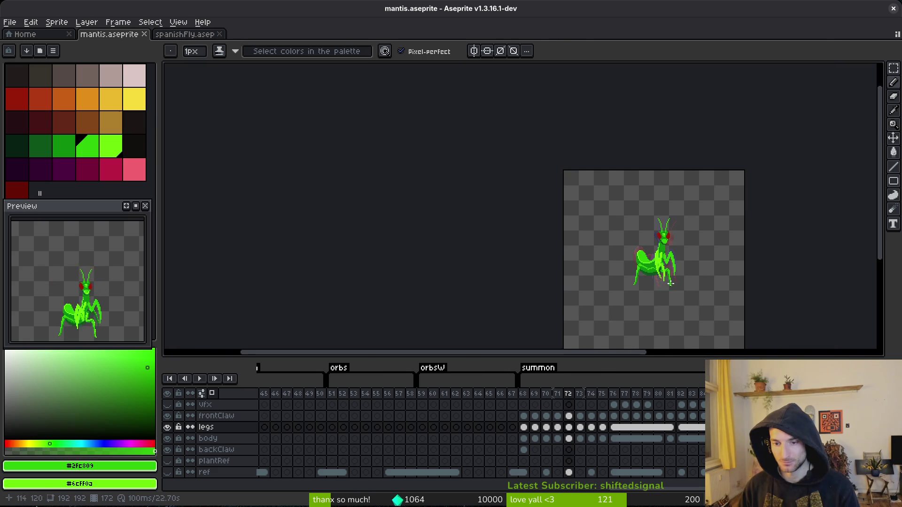
Generate the mantis sprite sheet with Export Sprite Sheet (Ctrl+E).
{"action": "key", "text": "ctrl+e"}
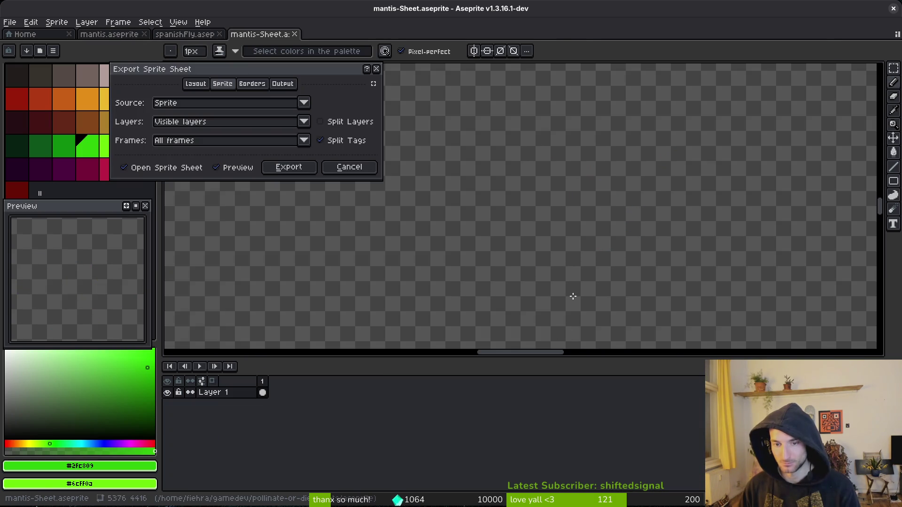
{"action": "scroll", "coordinate": [546, 213], "scroll_direction": "down", "scroll_amount": 5}
{"action": "scroll", "coordinate": [545, 256], "scroll_direction": "up", "scroll_amount": 3}
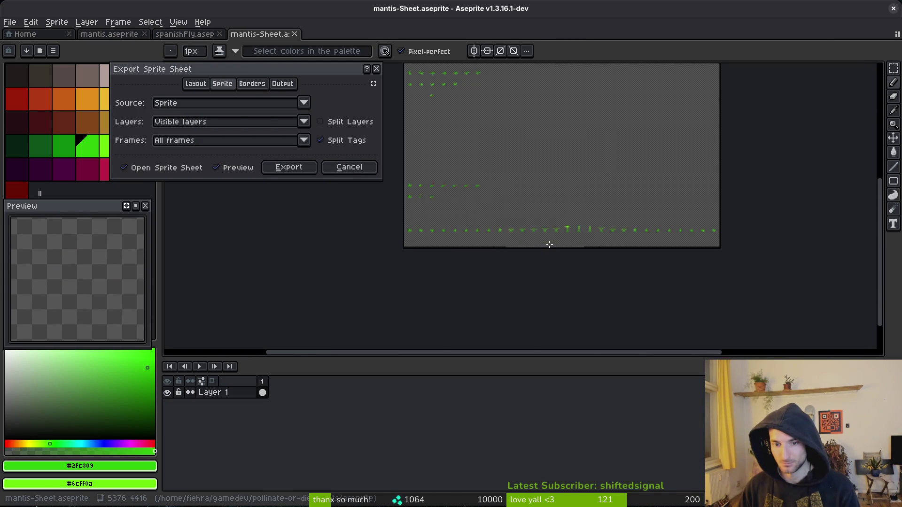
{"action": "left_click", "coordinate": [288, 169]}
Export the sheet to art/enemies/mantis-Sheet.png, overwriting the existing file.
{"action": "key", "text": "ctrl+alt+shift+s"}
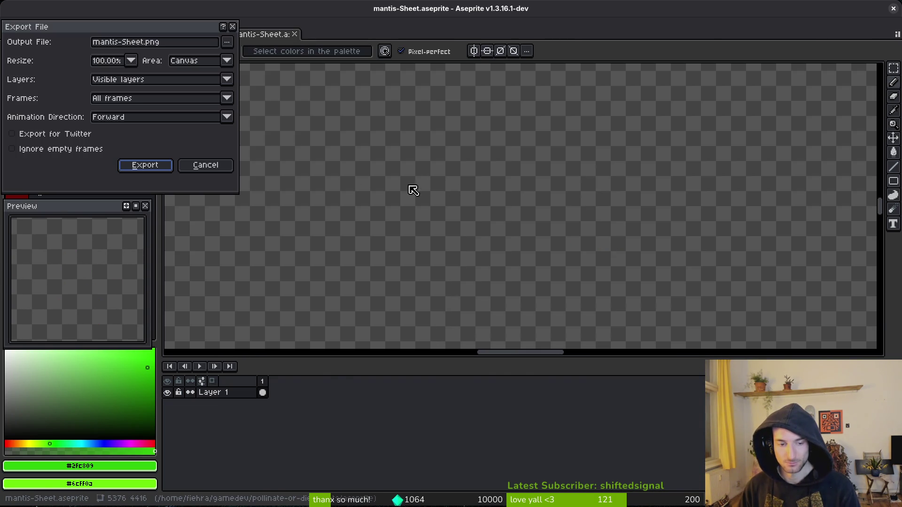
{"action": "left_click", "coordinate": [227, 42]}
{"action": "left_click", "coordinate": [245, 56]}
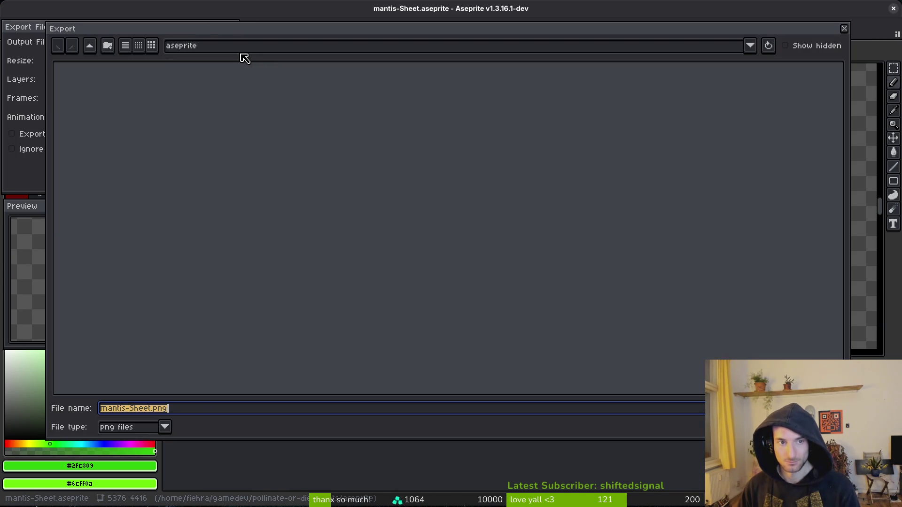
{"action": "left_click", "coordinate": [88, 48]}
{"action": "double_click", "coordinate": [93, 89]}
{"action": "left_click", "coordinate": [308, 90]}
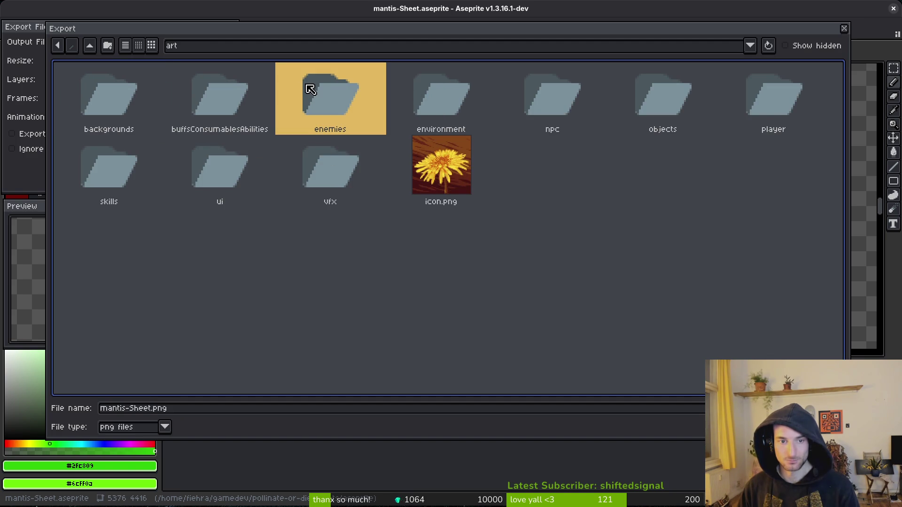
{"action": "double_click", "coordinate": [313, 89]}
{"action": "left_click", "coordinate": [488, 165]}
{"action": "key", "text": "Return"}
{"action": "left_click", "coordinate": [391, 284]}
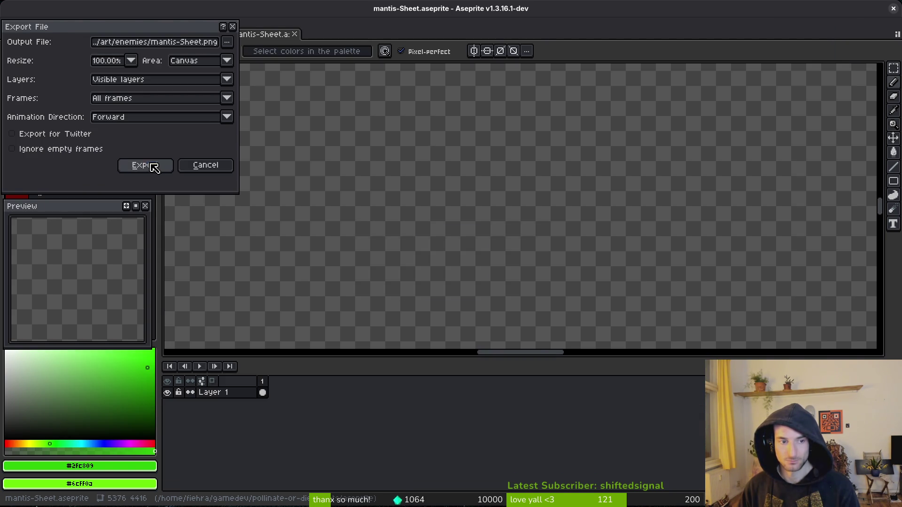
{"action": "left_click", "coordinate": [144, 165]}
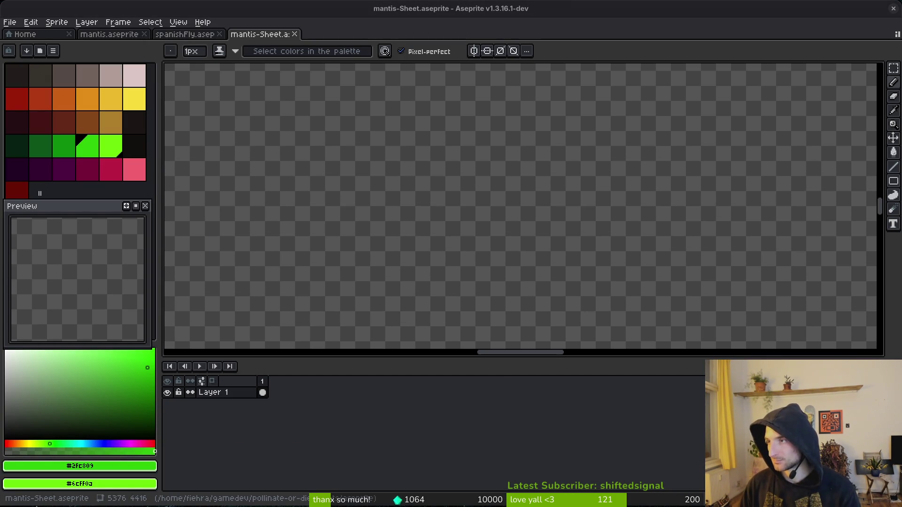
Let Godot reimport the sheet, check the Sprite2D frame grid, then close mantis-Sheet in Aseprite.
{"action": "key", "text": "alt+Tab"}
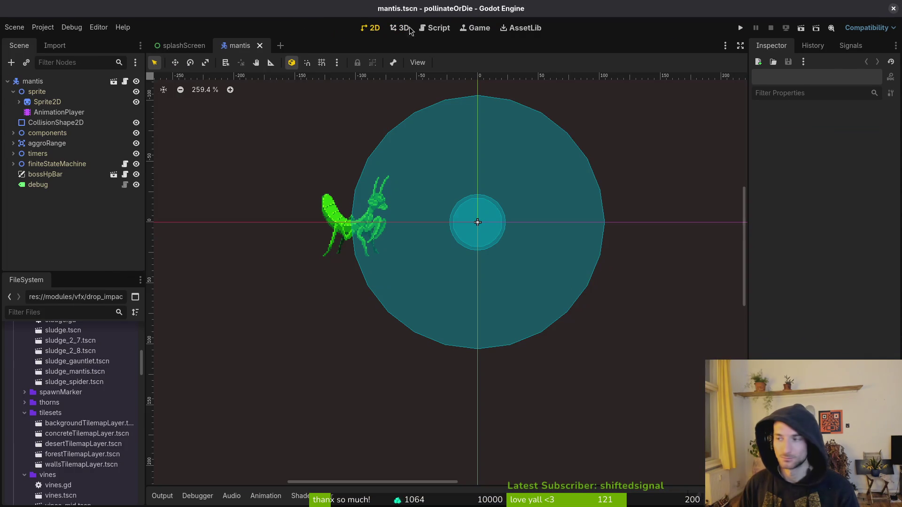
{"action": "left_click", "coordinate": [46, 101]}
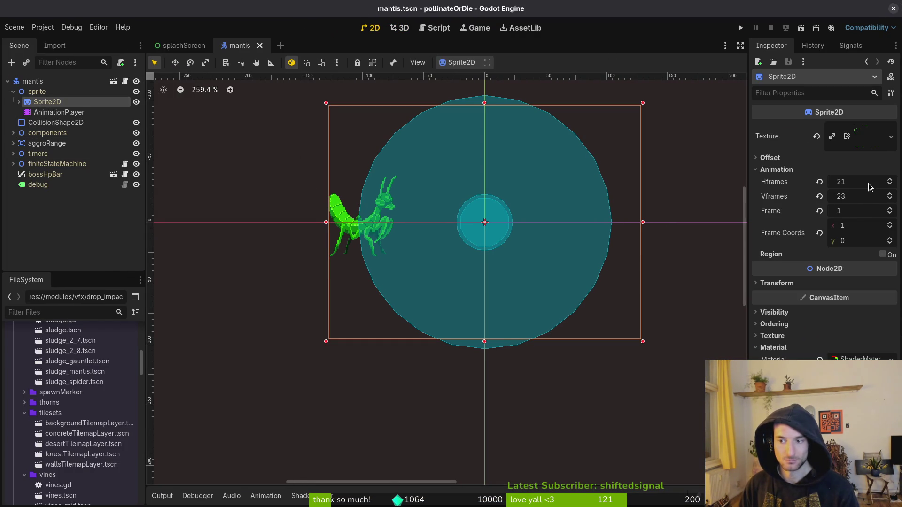
{"action": "key", "text": "alt+Tab"}
{"action": "left_click", "coordinate": [292, 36]}
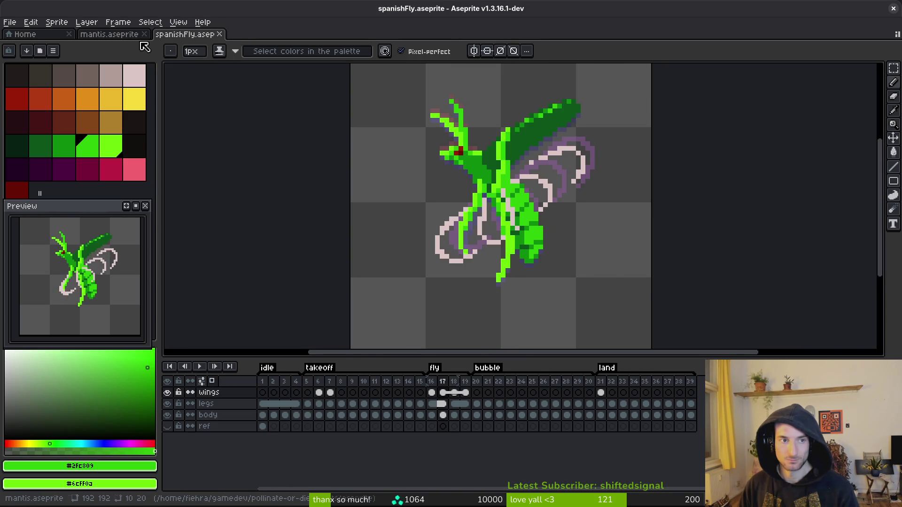
Close spanishFly and preview summon frames 68–72 and 73–77 in the timeline.
{"action": "left_click", "coordinate": [221, 36]}
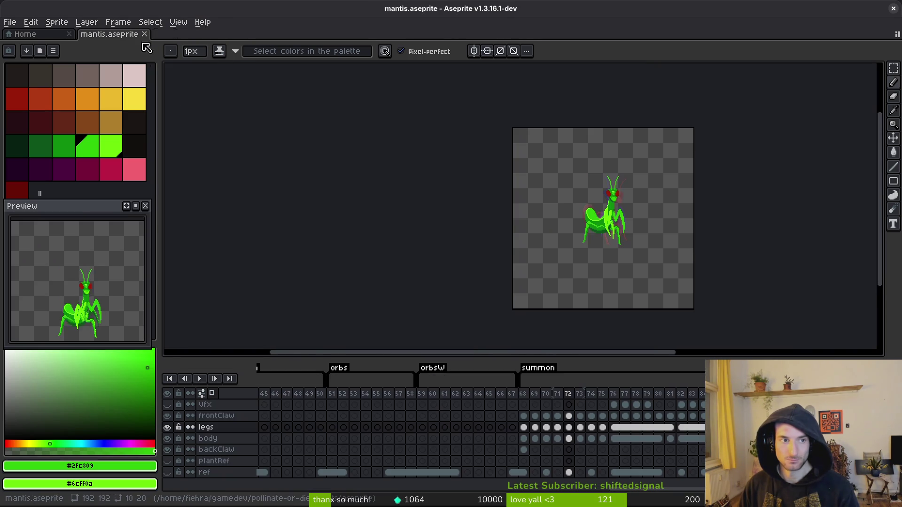
{"action": "left_click", "coordinate": [523, 395]}
{"action": "left_click_drag", "start_coordinate": [534, 400], "coordinate": [573, 400]}
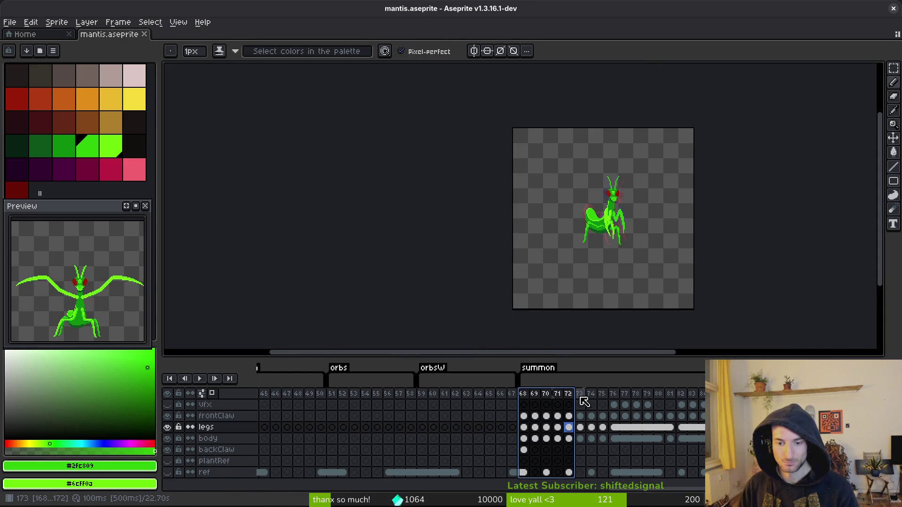
{"action": "left_click_drag", "start_coordinate": [531, 400], "coordinate": [752, 400]}
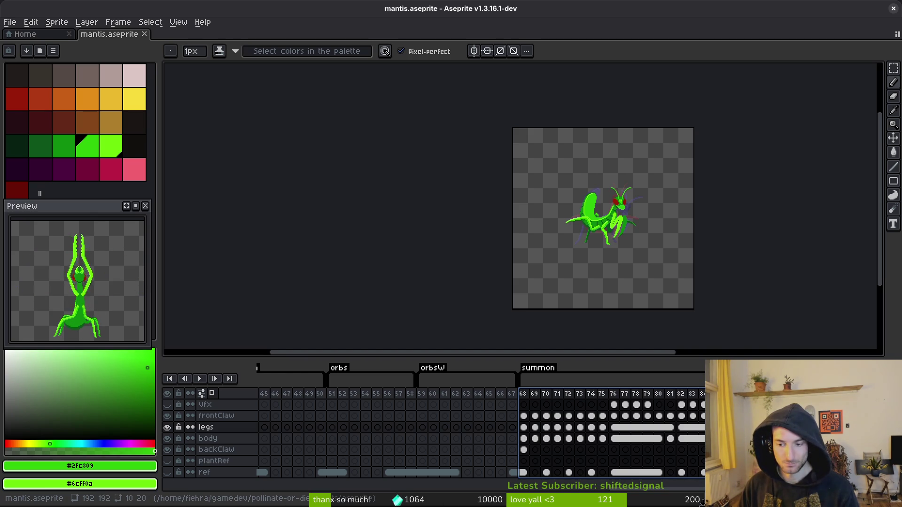
{"action": "left_click", "coordinate": [526, 396]}
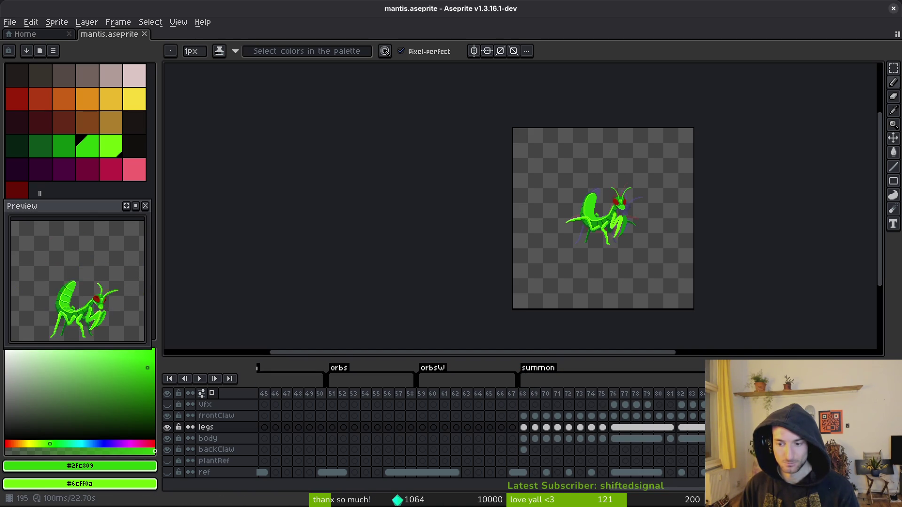
{"action": "left_click_drag", "start_coordinate": [527, 395], "coordinate": [573, 400]}
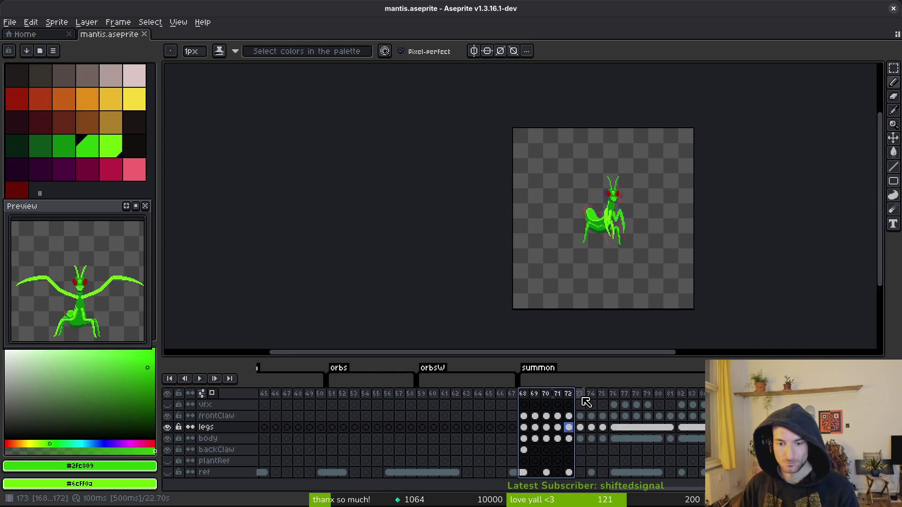
{"action": "left_click_drag", "start_coordinate": [582, 399], "coordinate": [793, 399]}
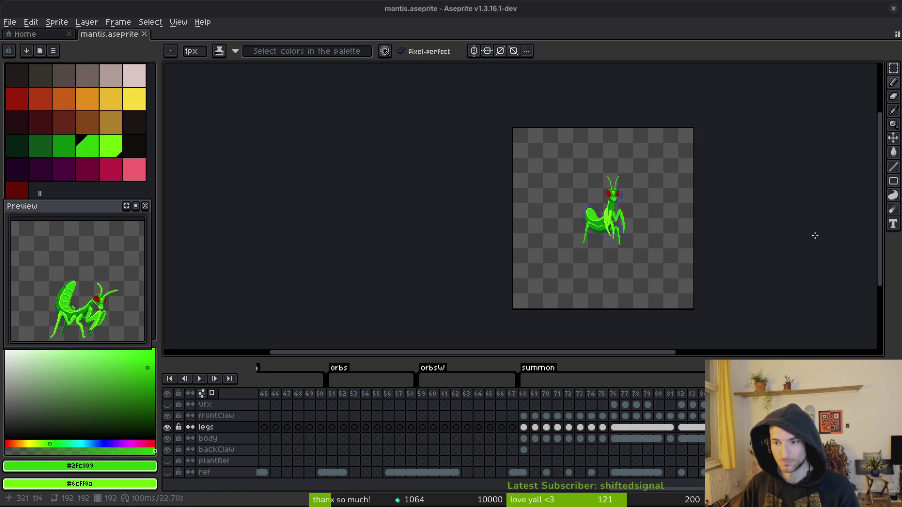
{"action": "key", "text": "alt+Tab"}
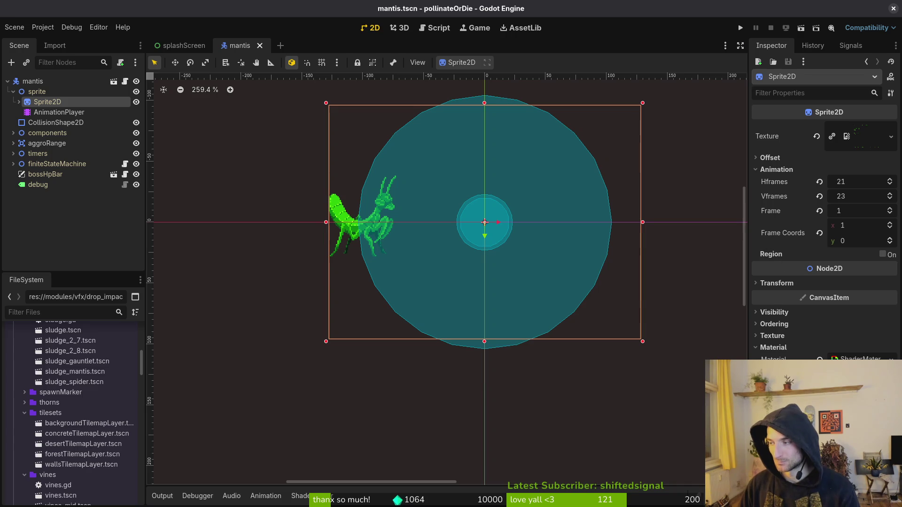
Set the Sprite2D Hframes to 28 and save the mantis scene.
{"action": "left_click", "coordinate": [871, 184]}
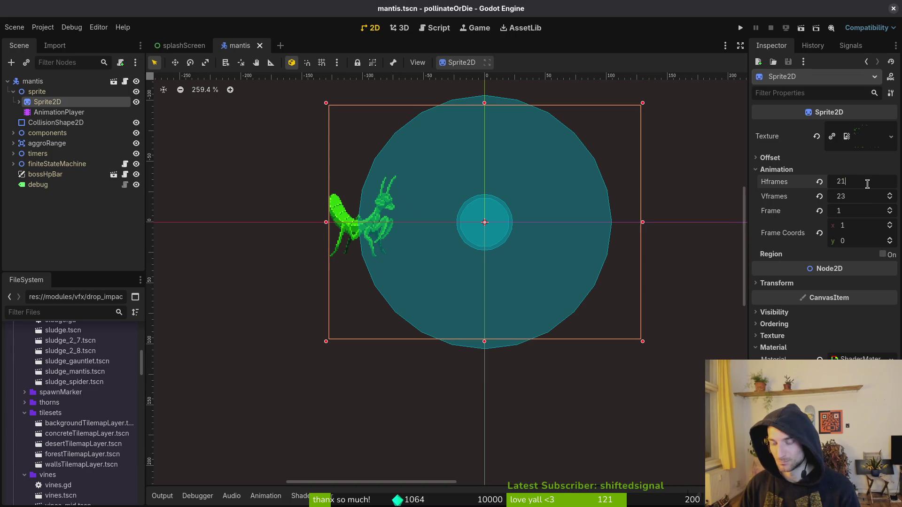
{"action": "type", "text": "28"}
{"action": "key", "text": "Return"}
{"action": "key", "text": "ctrl+s"}
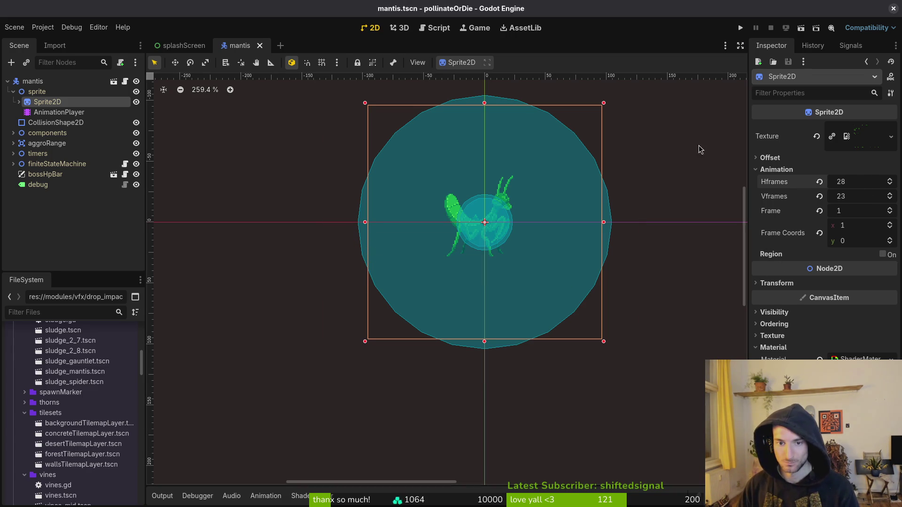
Remove the old frame track from the AnimationPlayer's summon animation and save.
{"action": "left_click", "coordinate": [47, 113]}
{"action": "left_click", "coordinate": [390, 381]}
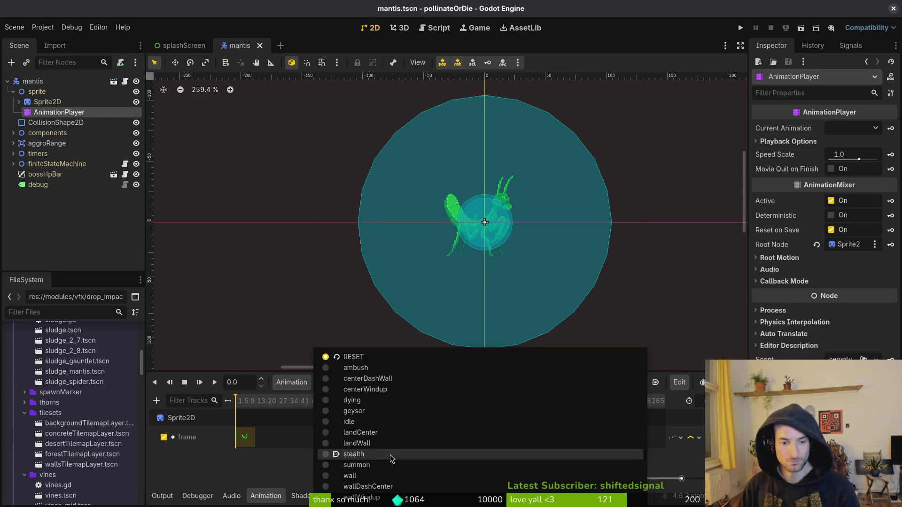
{"action": "left_click", "coordinate": [419, 475]}
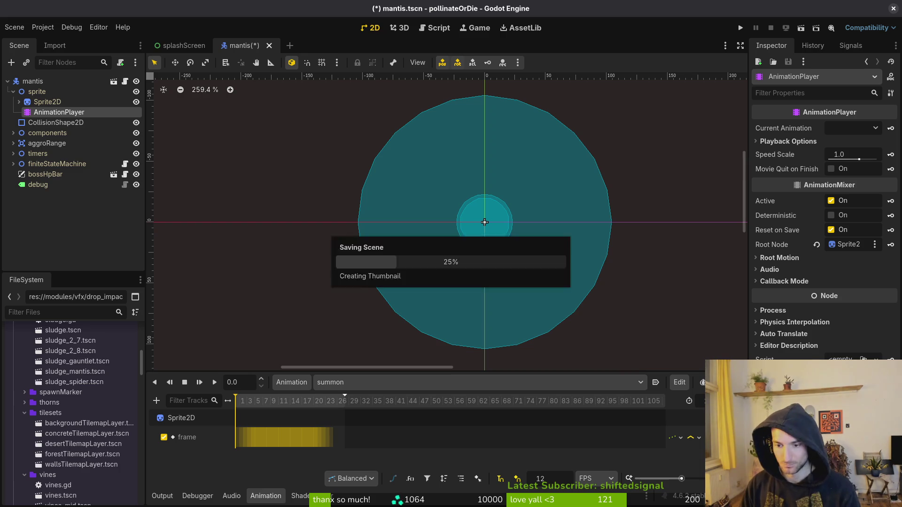
{"action": "key", "text": "ctrl+z"}
{"action": "scroll", "coordinate": [423, 404], "scroll_direction": "up", "scroll_amount": 3}
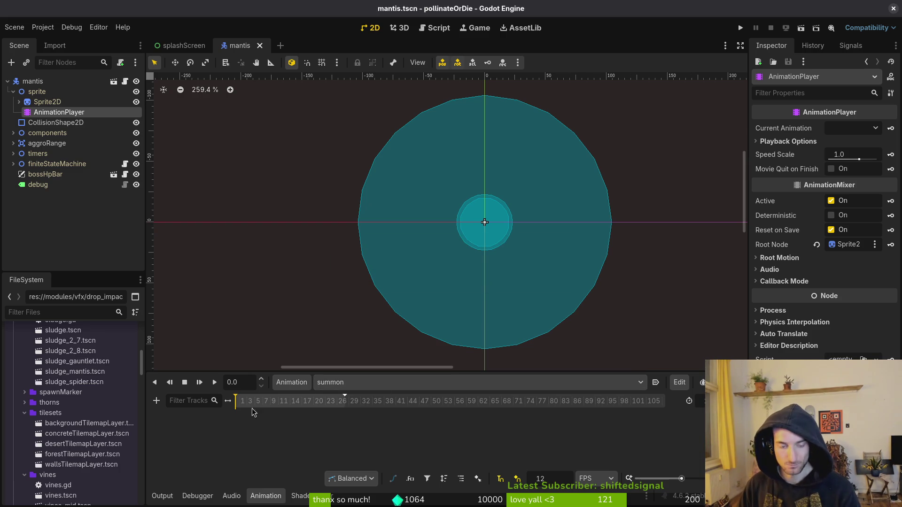
{"action": "key", "text": "ctrl+s"}
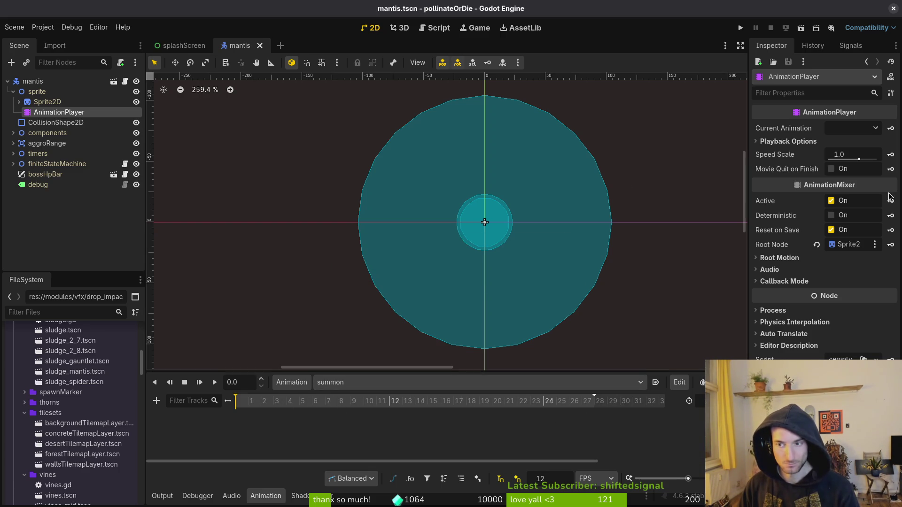
{"action": "left_click", "coordinate": [46, 102]}
Browse the Sprite2D Frame Coords rows, try keying a frame, and dismiss the create-track prompt.
{"action": "left_click_drag", "start_coordinate": [851, 227], "coordinate": [829, 227]}
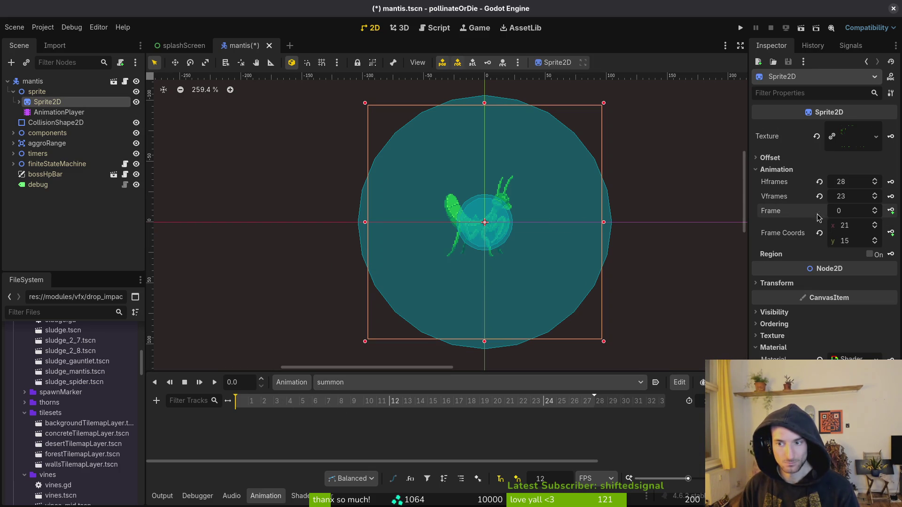
{"action": "left_click", "coordinate": [877, 243]}
{"action": "left_click", "coordinate": [875, 239]}
{"action": "left_click", "coordinate": [875, 239]}
{"action": "left_click", "coordinate": [875, 239]}
{"action": "left_click", "coordinate": [875, 239]}
{"action": "left_click", "coordinate": [875, 239]}
{"action": "left_click", "coordinate": [875, 238]}
{"action": "left_click", "coordinate": [874, 243]}
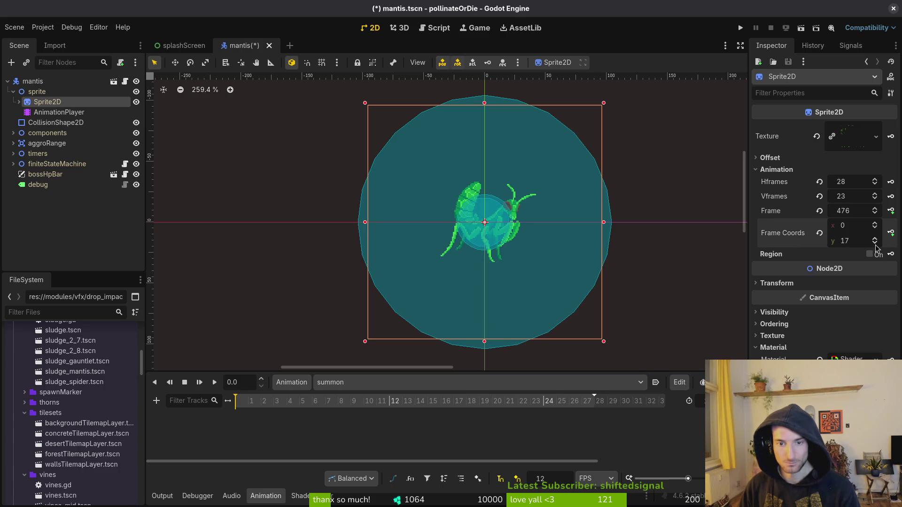
{"action": "left_click", "coordinate": [890, 231]}
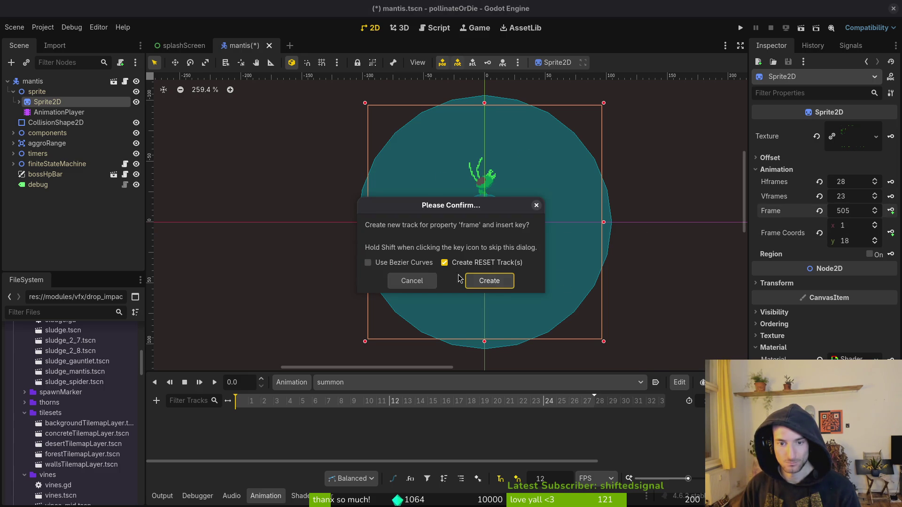
{"action": "left_click", "coordinate": [488, 280]}
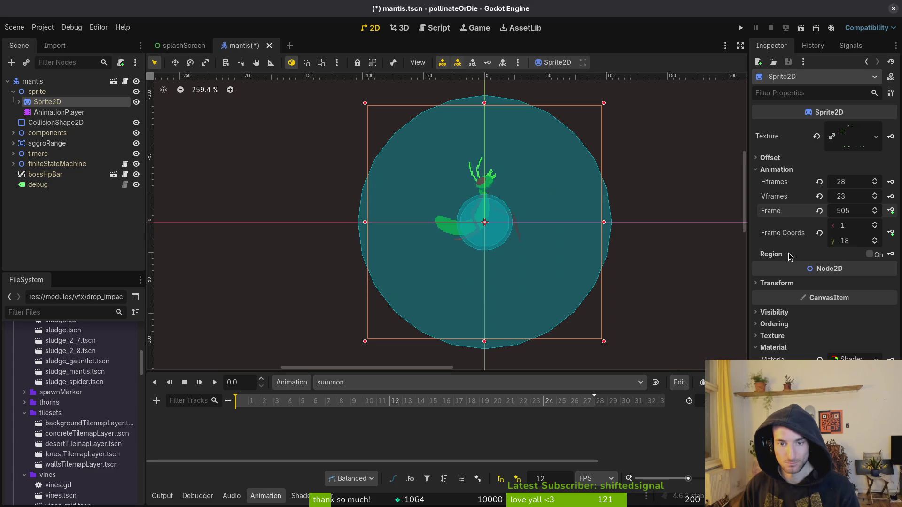
Reset Frame Coords, set the row to 16, then step down to x 0, y 21.
{"action": "left_click", "coordinate": [820, 211]}
{"action": "left_click", "coordinate": [852, 241]}
{"action": "type", "text": "16"}
{"action": "key", "text": "Return"}
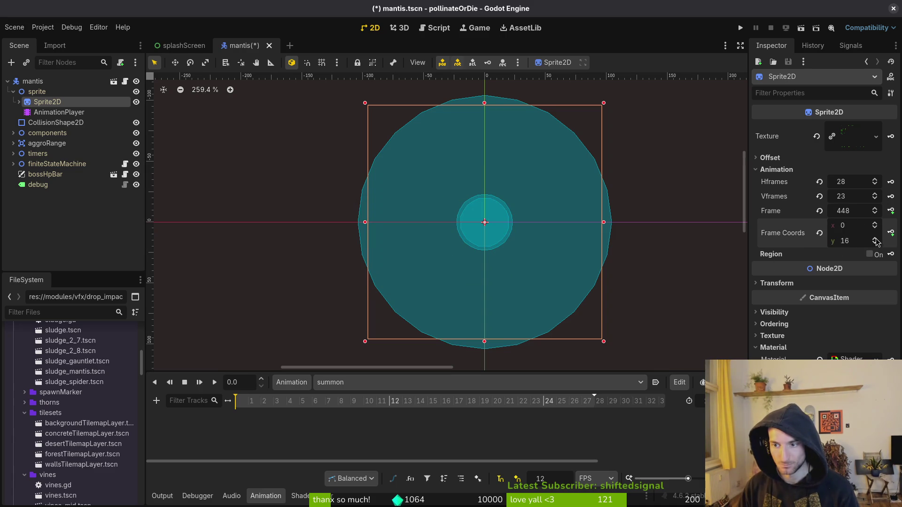
{"action": "left_click", "coordinate": [876, 239]}
{"action": "left_click", "coordinate": [876, 239]}
{"action": "left_click", "coordinate": [875, 238]}
{"action": "left_click", "coordinate": [876, 239]}
{"action": "left_click", "coordinate": [875, 239]}
{"action": "left_click", "coordinate": [876, 244]}
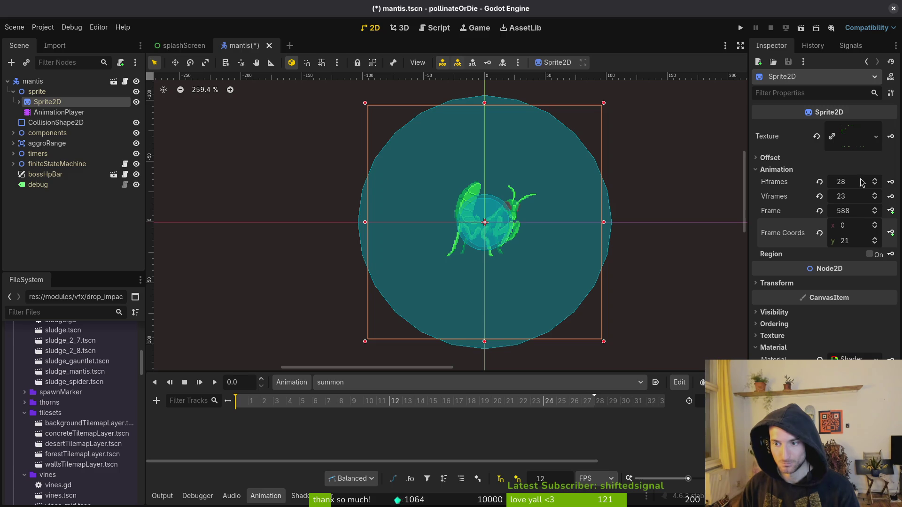
Create the frame track and key 28 consecutive mantis frames, 589 through 616, into summon.
{"action": "left_click", "coordinate": [891, 210]}
{"action": "left_click", "coordinate": [484, 280]}
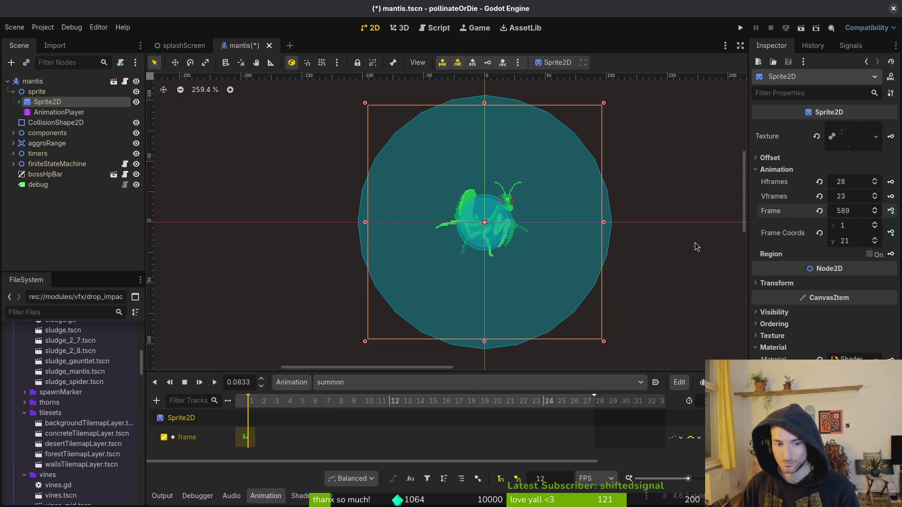
{"action": "triple_click", "coordinate": [891, 212]}
{"action": "triple_click", "coordinate": [891, 211]}
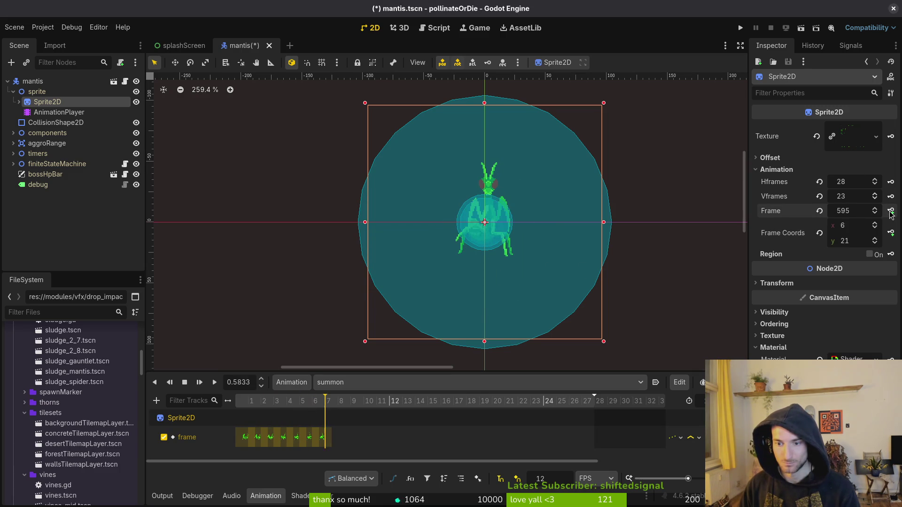
{"action": "double_click", "coordinate": [891, 211]}
{"action": "triple_click", "coordinate": [890, 211]}
{"action": "triple_click", "coordinate": [891, 210]}
{"action": "double_click", "coordinate": [890, 210]}
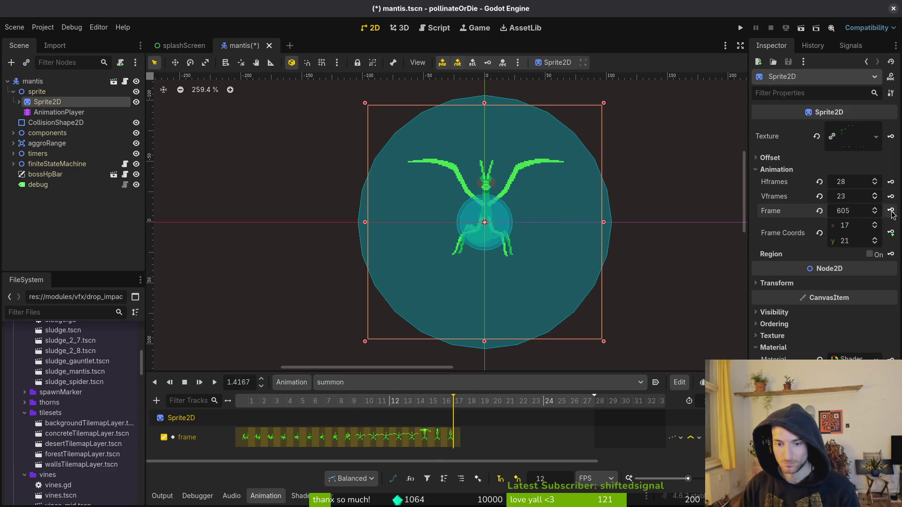
{"action": "triple_click", "coordinate": [891, 211]}
{"action": "double_click", "coordinate": [891, 211]}
{"action": "triple_click", "coordinate": [891, 211]}
{"action": "double_click", "coordinate": [891, 211]}
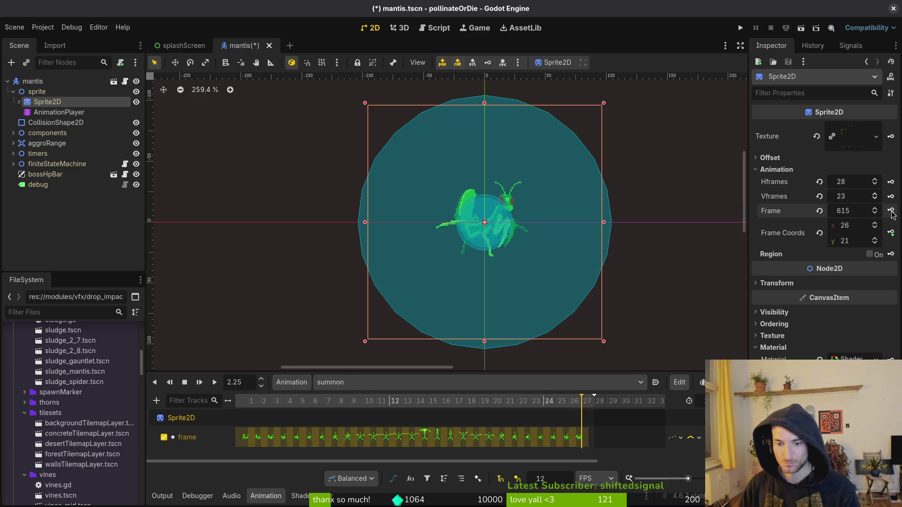
{"action": "left_click", "coordinate": [891, 211]}
Save mantis.tscn, make the animation panel taller, and save again.
{"action": "key", "text": "ctrl+s"}
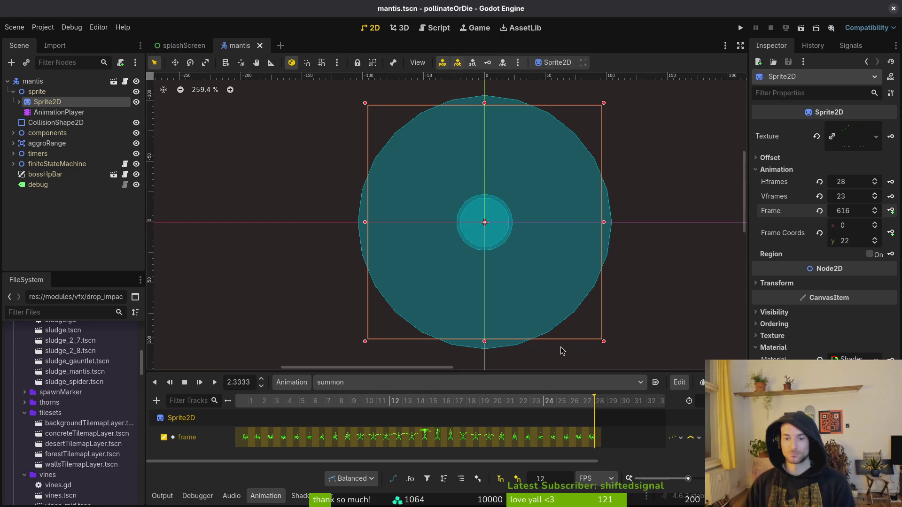
{"action": "left_click", "coordinate": [578, 358]}
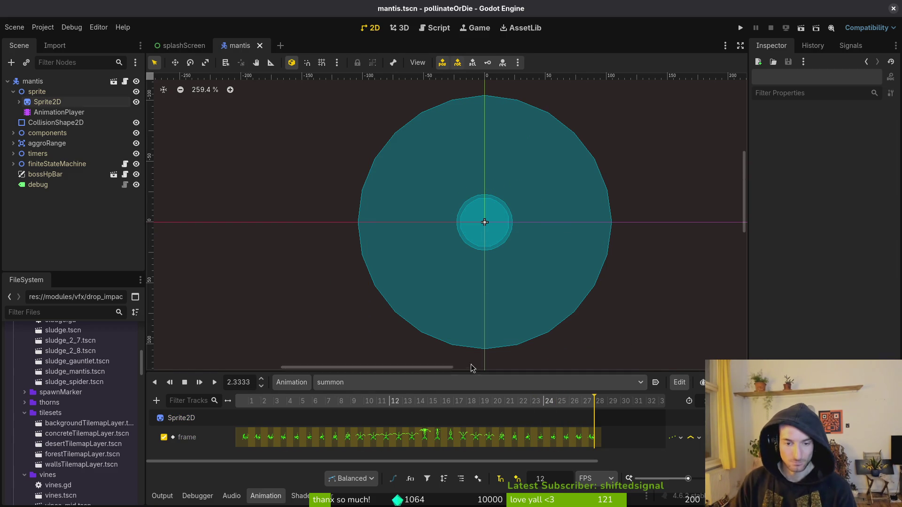
{"action": "left_click_drag", "start_coordinate": [329, 371], "coordinate": [301, 316]}
{"action": "key", "text": "ctrl+s"}
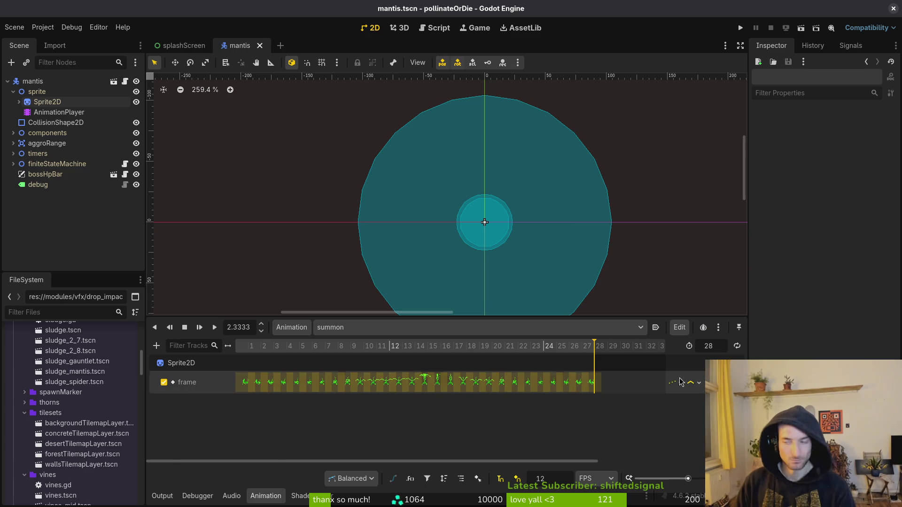